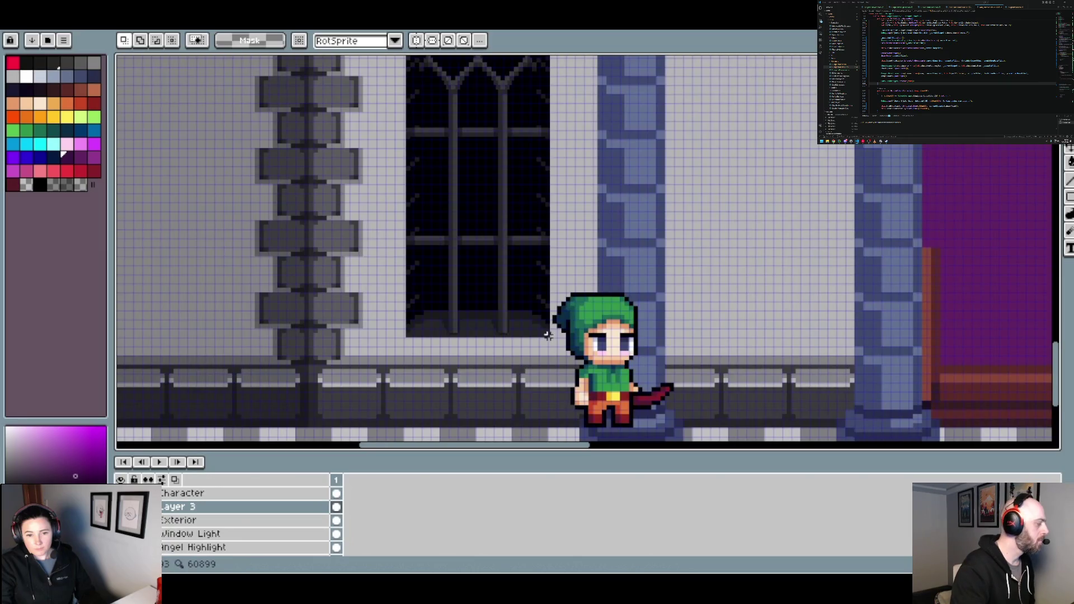
Select the arched window left of the portico and cut it out of the wall
{"action": "scroll", "coordinate": [547, 335], "scroll_direction": "up", "scroll_amount": 1}
{"action": "left_click_drag", "start_coordinate": [548, 336], "coordinate": [460, 292]}
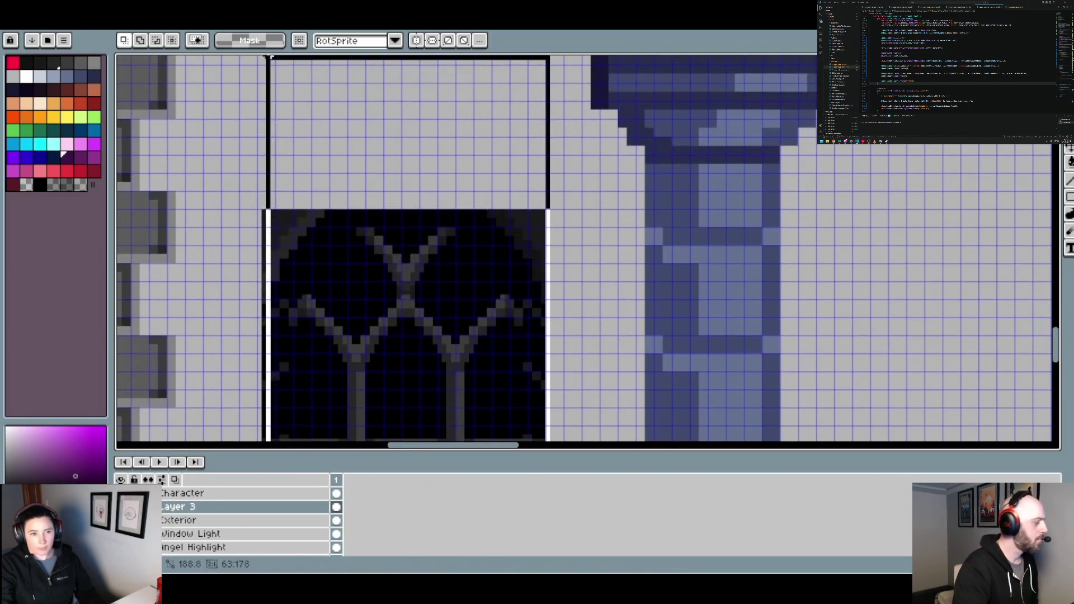
{"action": "left_click_drag", "start_coordinate": [551, 442], "coordinate": [263, 211]}
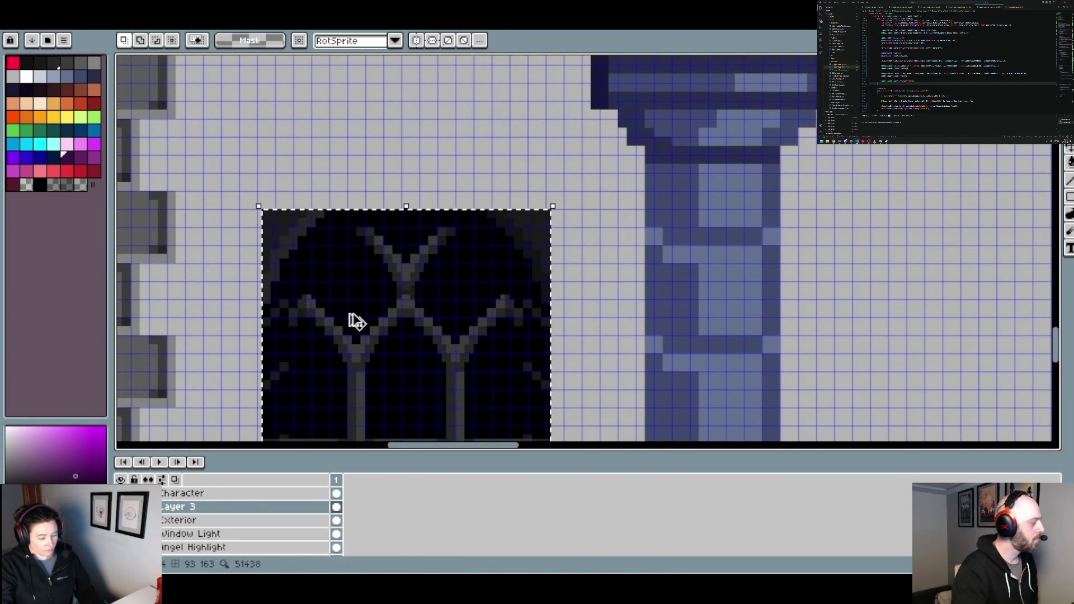
{"action": "scroll", "coordinate": [486, 242], "scroll_direction": "down", "scroll_amount": 1}
{"action": "scroll", "coordinate": [489, 216], "scroll_direction": "down", "scroll_amount": 1}
{"action": "key", "text": "Delete"}
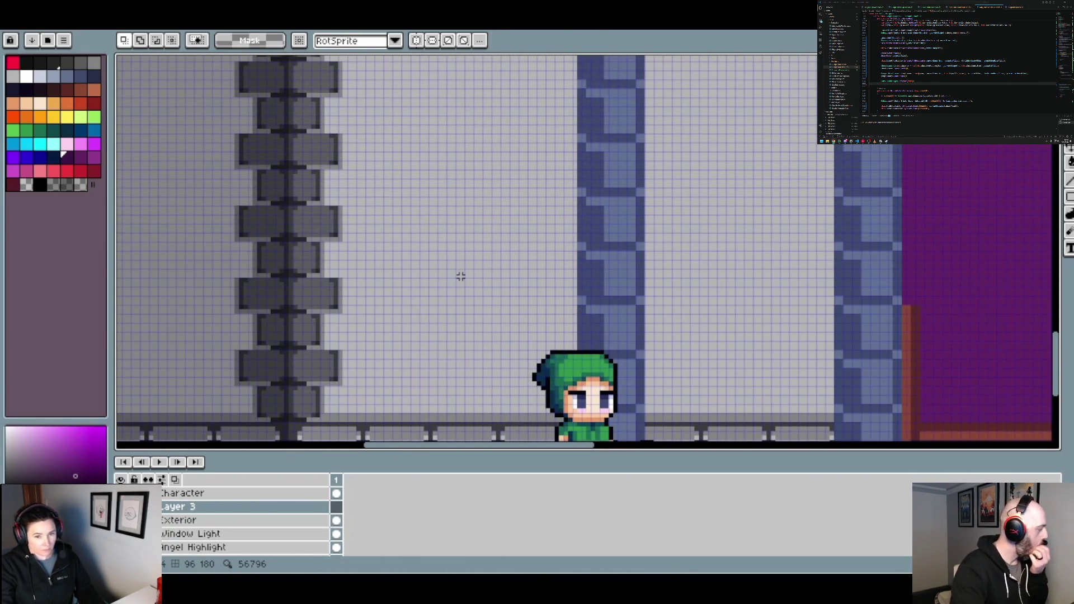
Paste the window back and raise it a few pixels to 353, 628
{"action": "key", "text": "ctrl+v"}
{"action": "scroll", "coordinate": [462, 282], "scroll_direction": "up", "scroll_amount": 1}
{"action": "scroll", "coordinate": [462, 282], "scroll_direction": "up", "scroll_amount": 1}
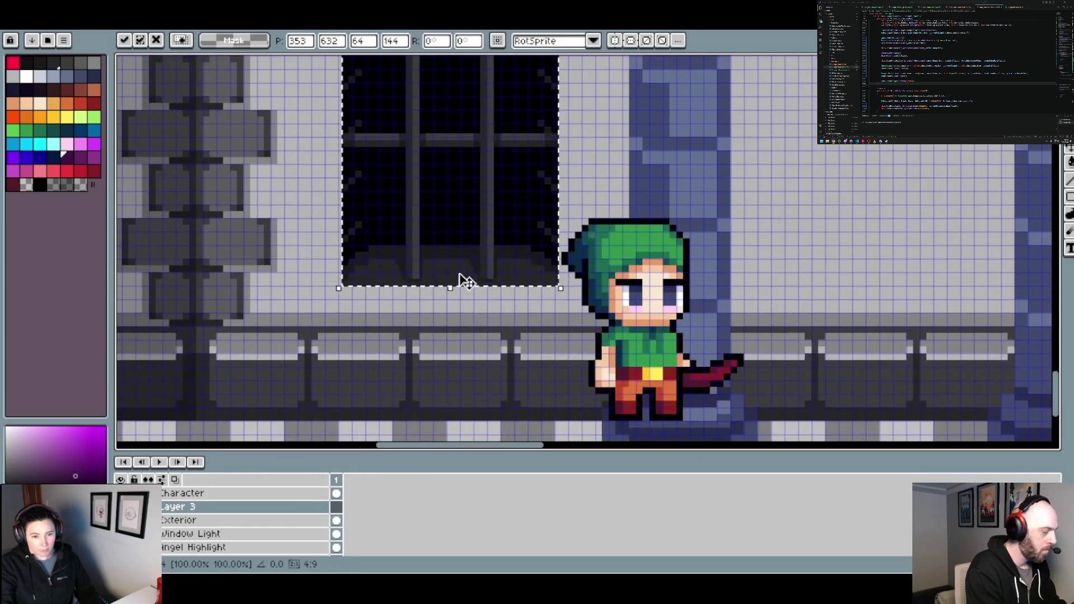
{"action": "scroll", "coordinate": [462, 283], "scroll_direction": "up", "scroll_amount": 1}
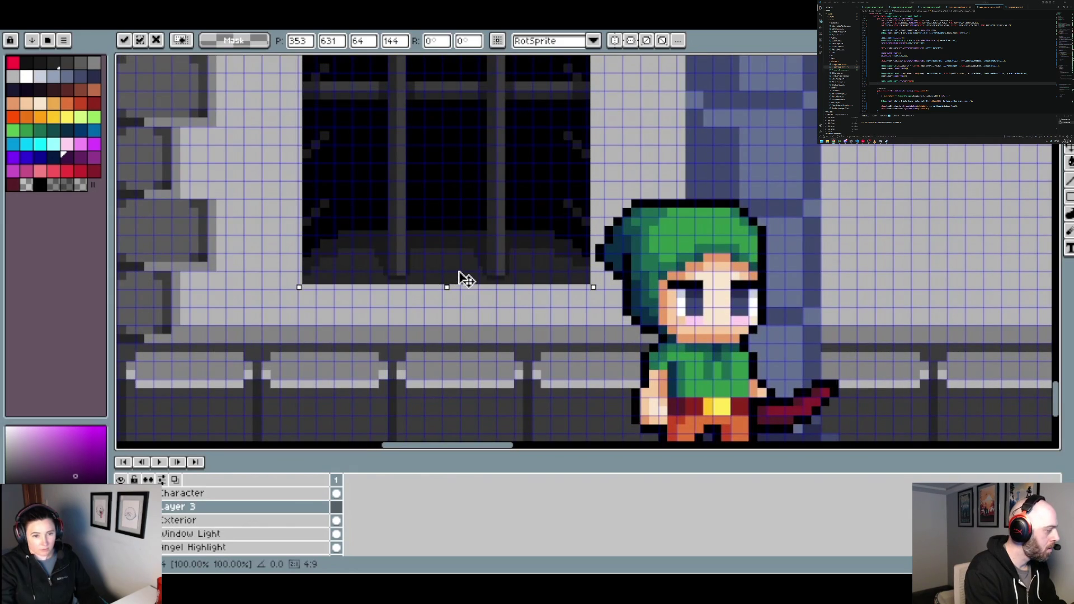
{"action": "left_click_drag", "start_coordinate": [459, 271], "coordinate": [463, 266]}
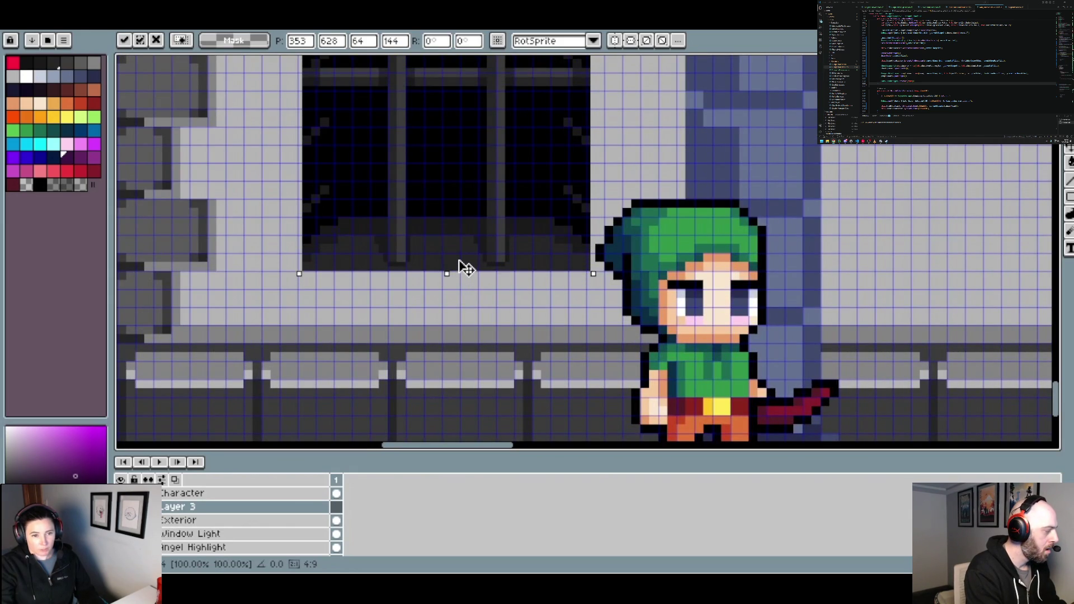
{"action": "scroll", "coordinate": [463, 268], "scroll_direction": "down", "scroll_amount": 2}
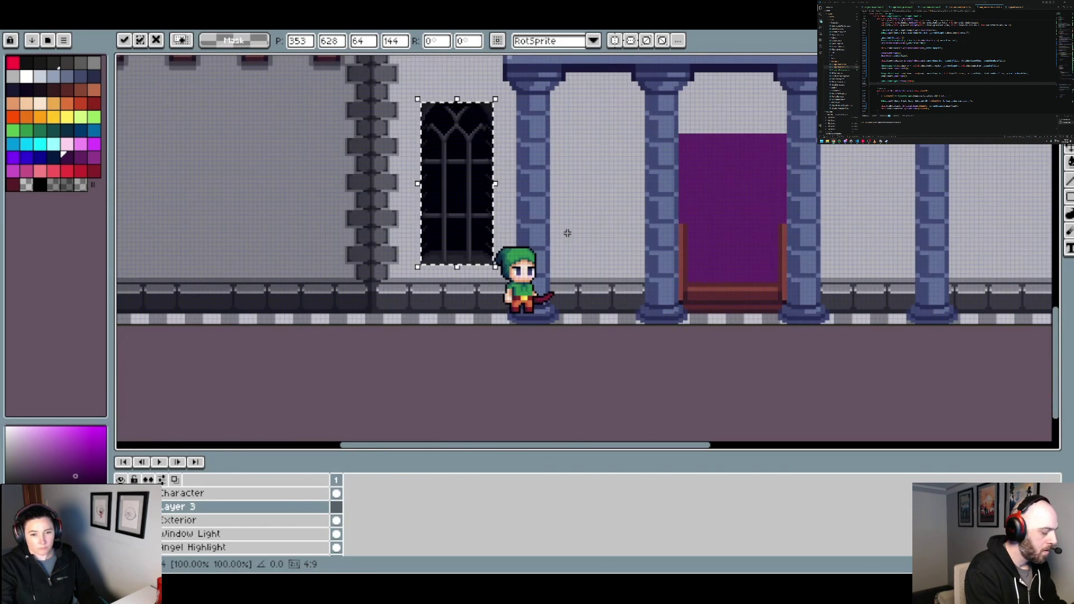
{"action": "left_click_drag", "start_coordinate": [575, 227], "coordinate": [562, 287]}
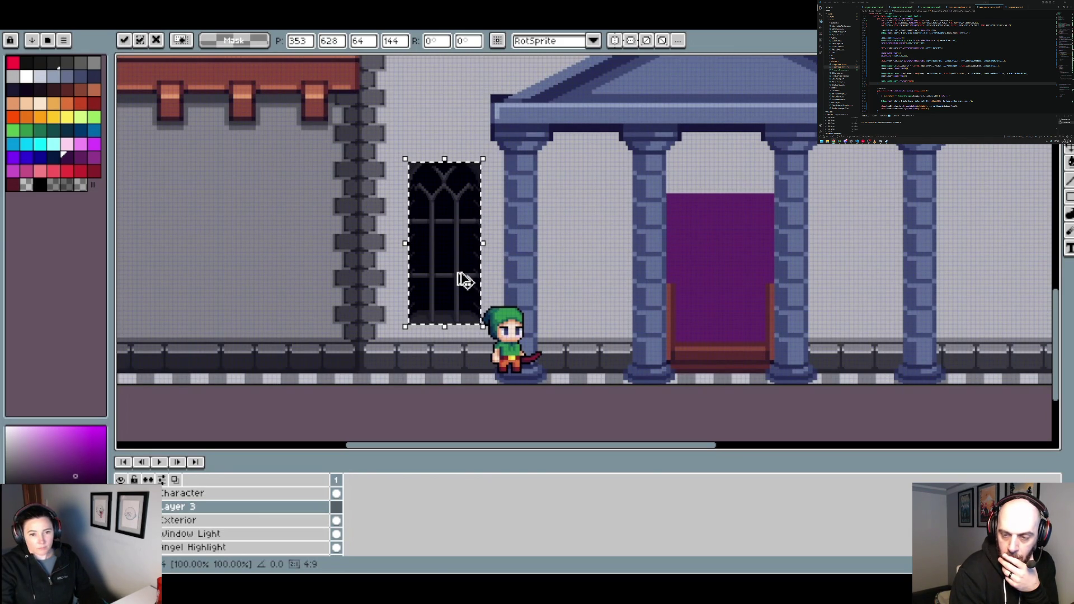
Place a window copy between the first two portico columns, nudged to 478, 628
{"action": "left_click_drag", "start_coordinate": [465, 283], "coordinate": [603, 283]}
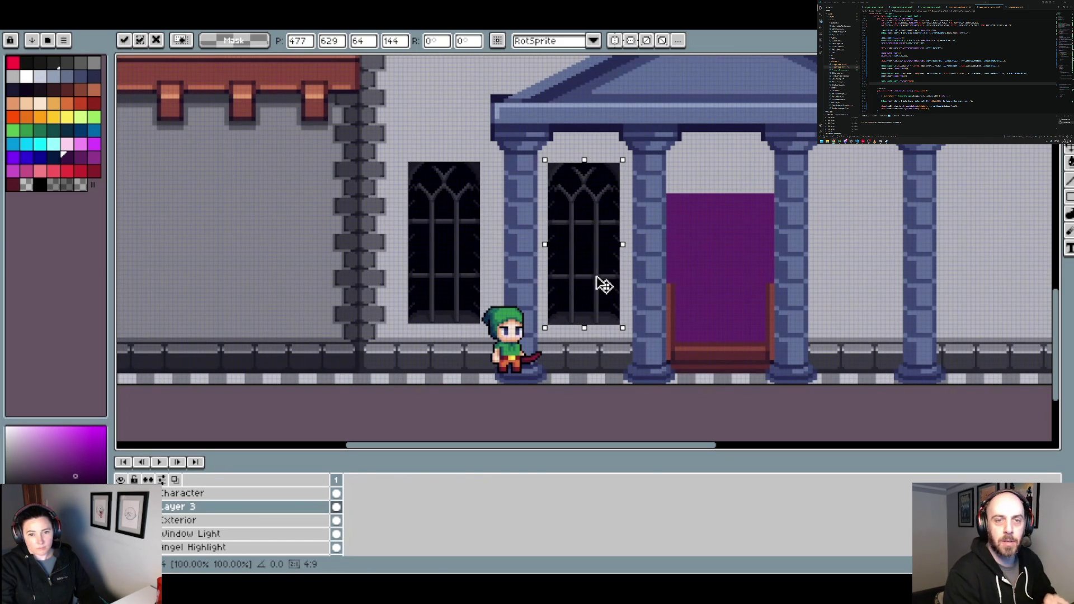
{"action": "scroll", "coordinate": [575, 287], "scroll_direction": "up", "scroll_amount": 3}
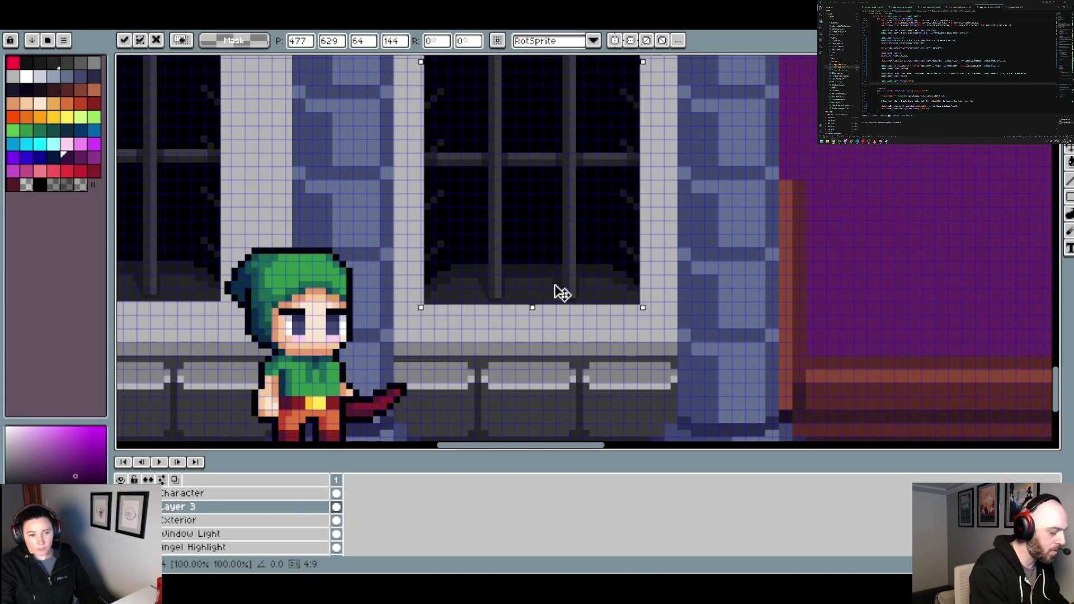
{"action": "key", "text": "Up"}
{"action": "key", "text": "Right"}
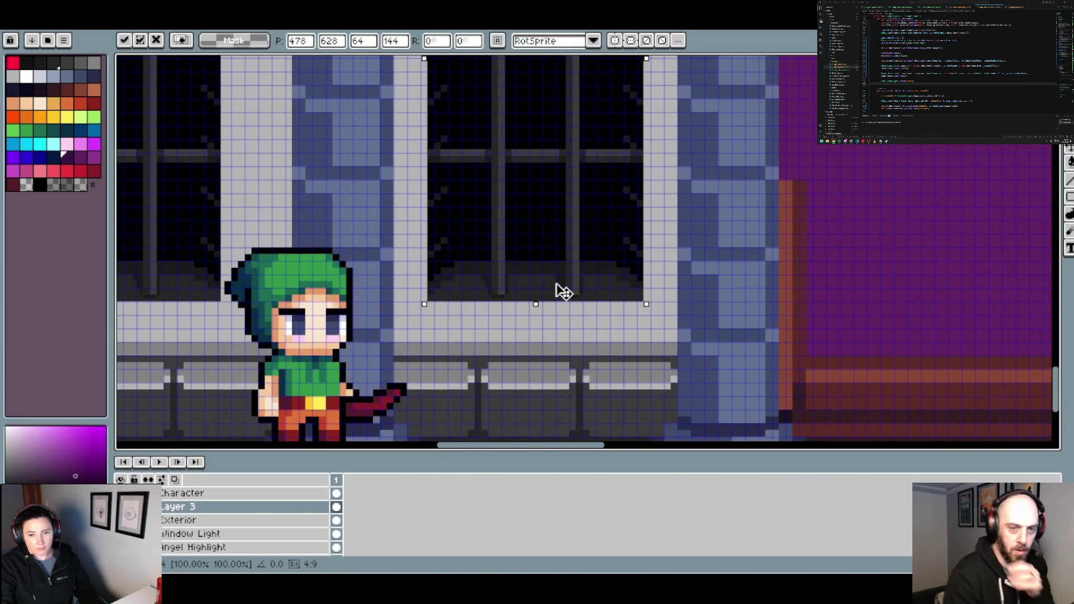
{"action": "scroll", "coordinate": [564, 291], "scroll_direction": "down", "scroll_amount": 3}
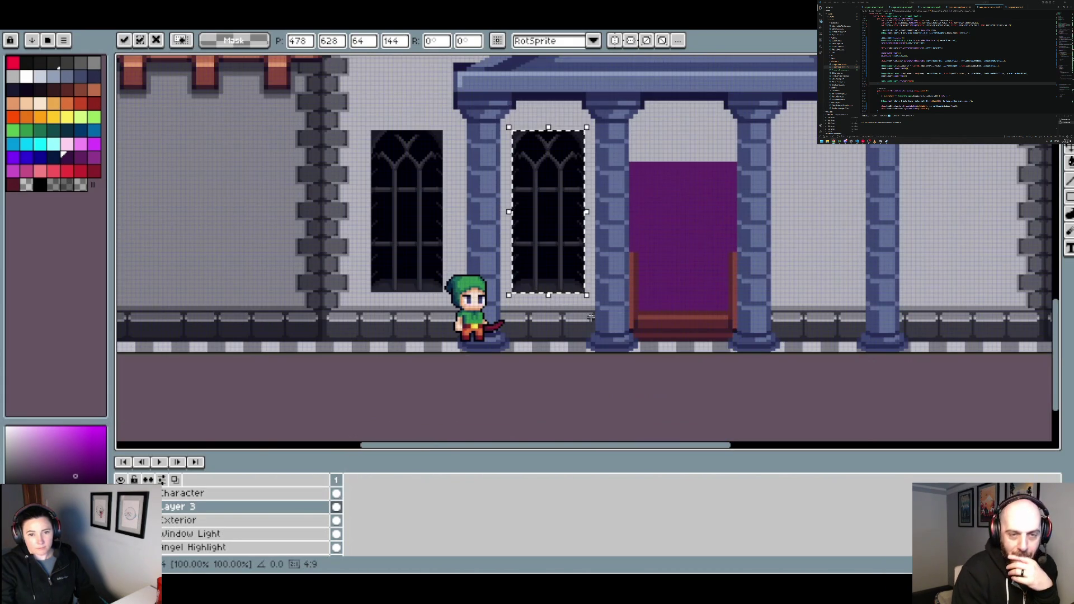
{"action": "key", "text": "Return"}
{"action": "scroll", "coordinate": [636, 298], "scroll_direction": "down", "scroll_amount": 2}
{"action": "scroll", "coordinate": [636, 298], "scroll_direction": "down", "scroll_amount": 1}
{"action": "left_click_drag", "start_coordinate": [636, 298], "coordinate": [529, 298]}
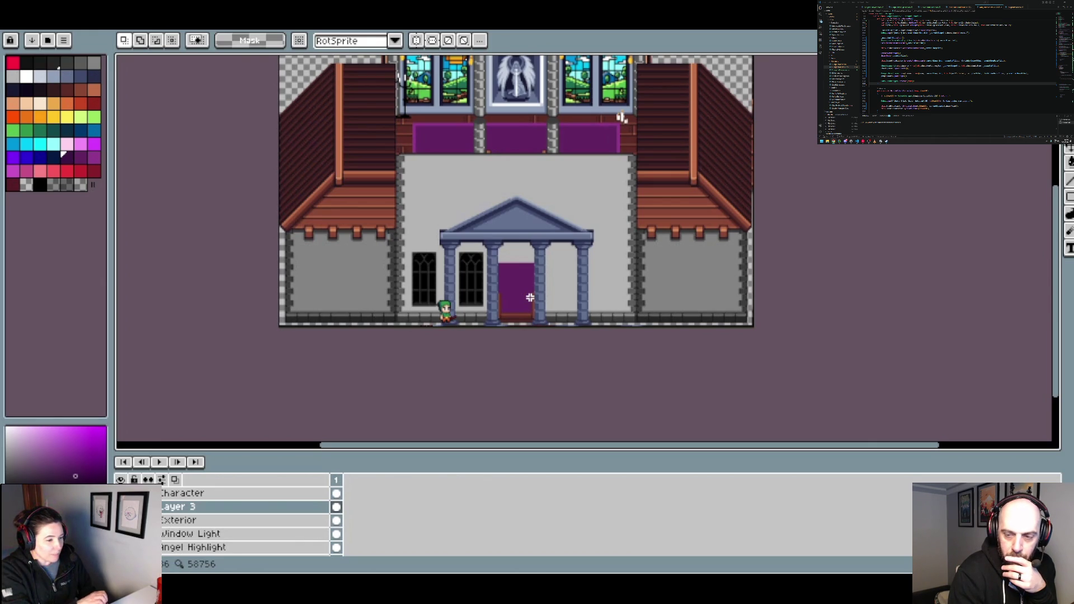
Copy the left window into the empty bay between the right-hand columns
{"action": "scroll", "coordinate": [565, 292], "scroll_direction": "up", "scroll_amount": 3}
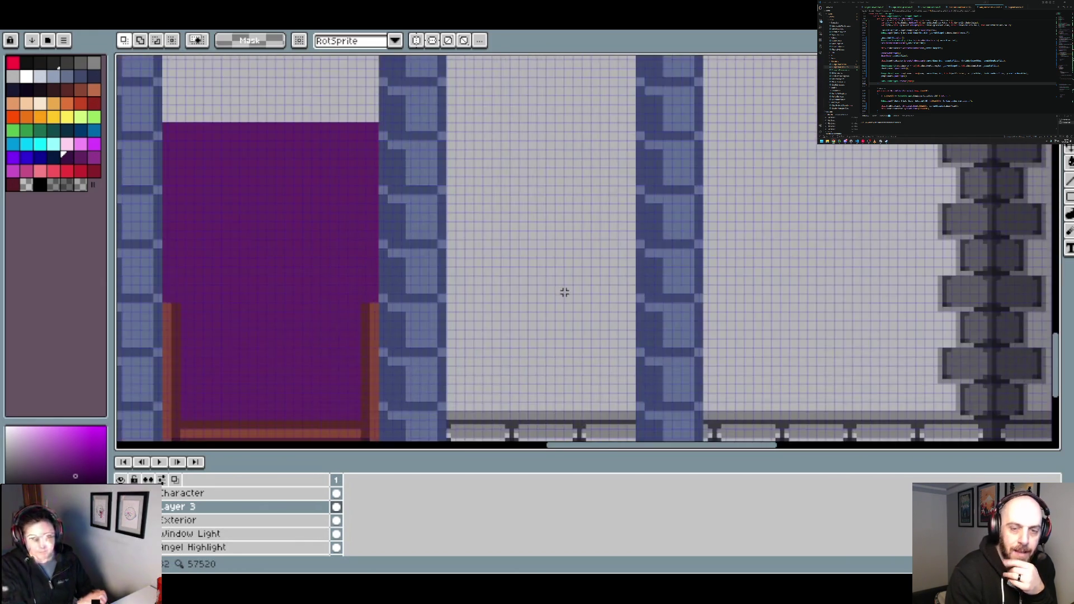
{"action": "scroll", "coordinate": [558, 292], "scroll_direction": "down", "scroll_amount": 2}
{"action": "scroll", "coordinate": [558, 292], "scroll_direction": "up", "scroll_amount": 1}
{"action": "scroll", "coordinate": [635, 294], "scroll_direction": "left", "scroll_amount": 2}
{"action": "key", "text": "ctrl+t"}
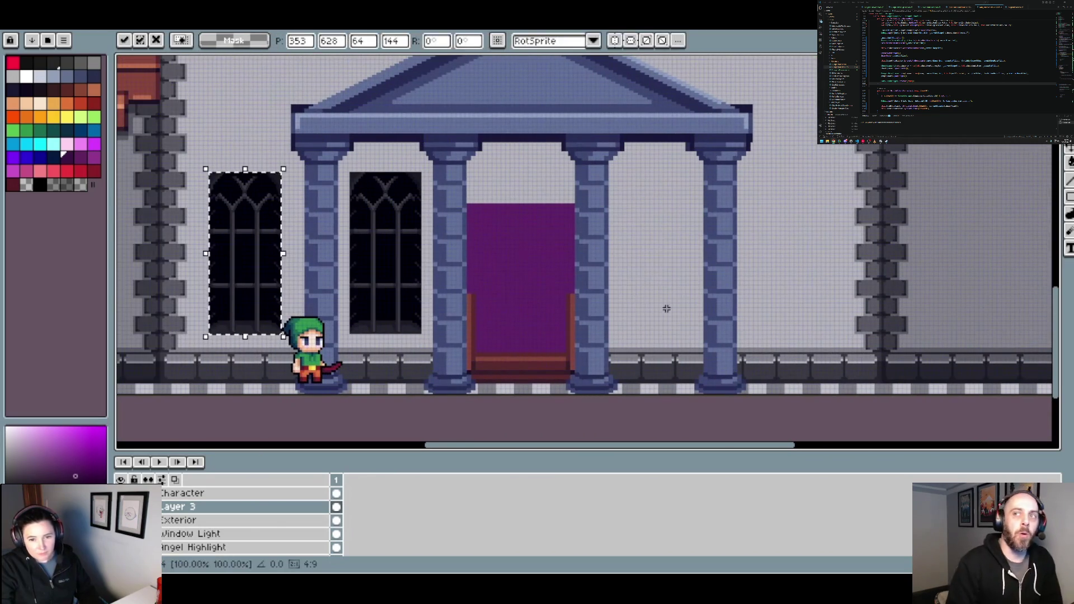
{"action": "mouse_move", "coordinate": [239, 292]}
{"action": "left_mouse_down"}
{"action": "mouse_move", "coordinate": [666, 287]}
{"action": "mouse_move", "coordinate": [636, 328]}
{"action": "mouse_move", "coordinate": [706, 295]}
{"action": "mouse_move", "coordinate": [867, 274]}
{"action": "left_mouse_up"}
Nudge the window copy to 718, 628 and drop it in place
{"action": "scroll", "coordinate": [674, 316], "scroll_direction": "up", "scroll_amount": 2}
{"action": "scroll", "coordinate": [844, 292], "scroll_direction": "down", "scroll_amount": 2}
{"action": "scroll", "coordinate": [836, 298], "scroll_direction": "up", "scroll_amount": 1}
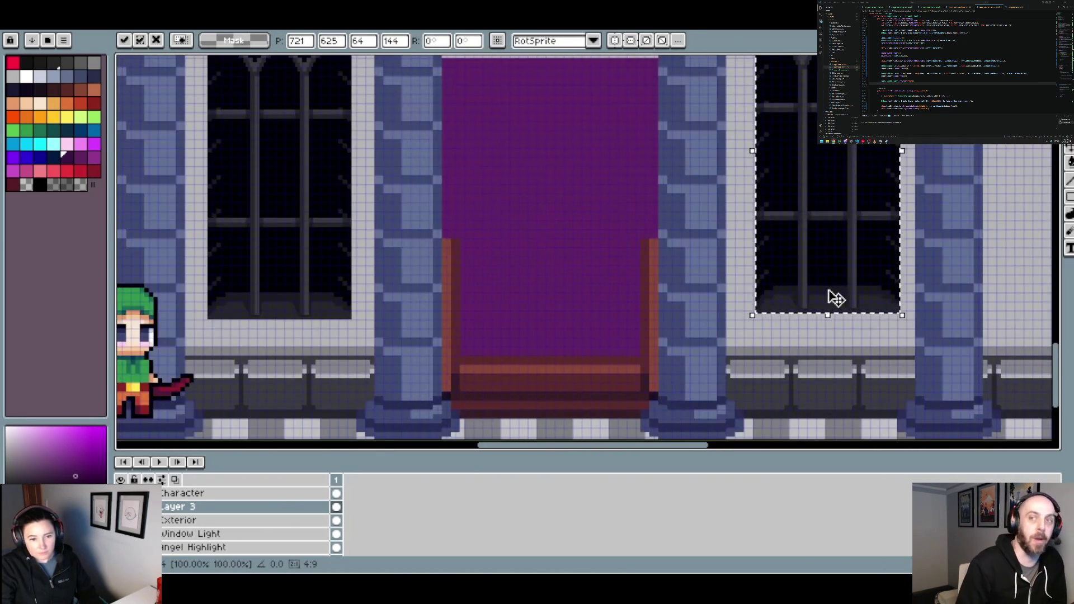
{"action": "key", "text": "Left"}
{"action": "key", "text": "Down"}
{"action": "key", "text": "Down"}
{"action": "key", "text": "Down"}
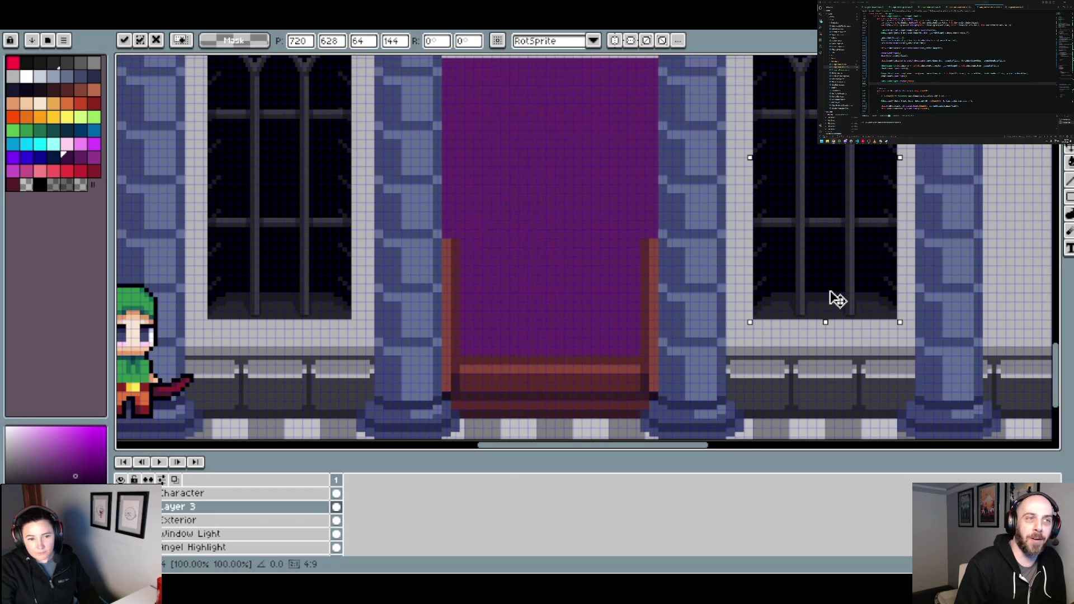
{"action": "left_click_drag", "start_coordinate": [830, 292], "coordinate": [832, 297]}
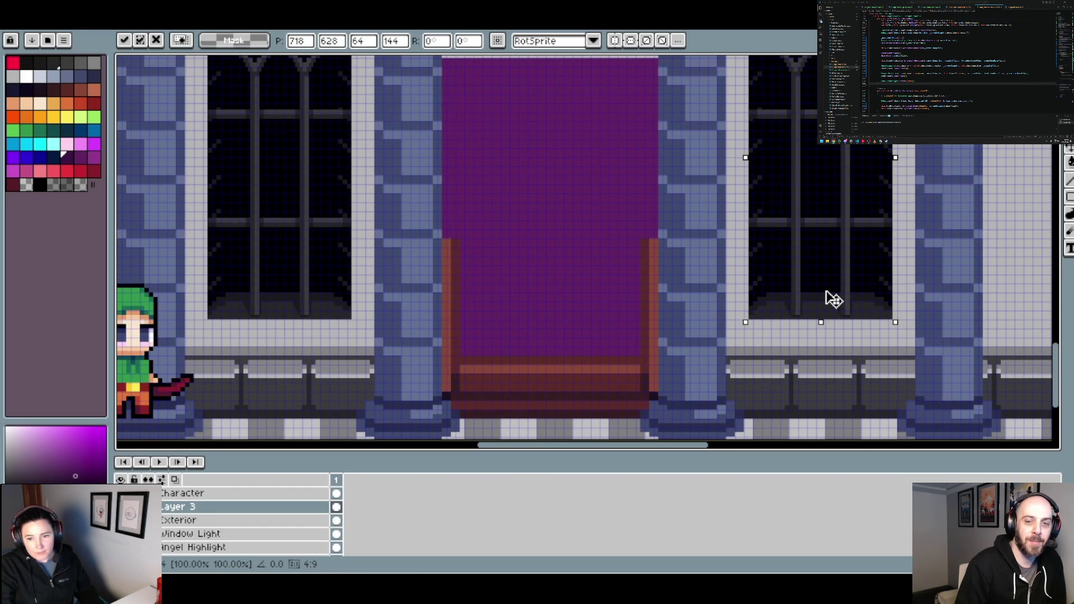
{"action": "scroll", "coordinate": [828, 330], "scroll_direction": "up", "scroll_amount": 1}
{"action": "scroll", "coordinate": [827, 332], "scroll_direction": "down", "scroll_amount": 3}
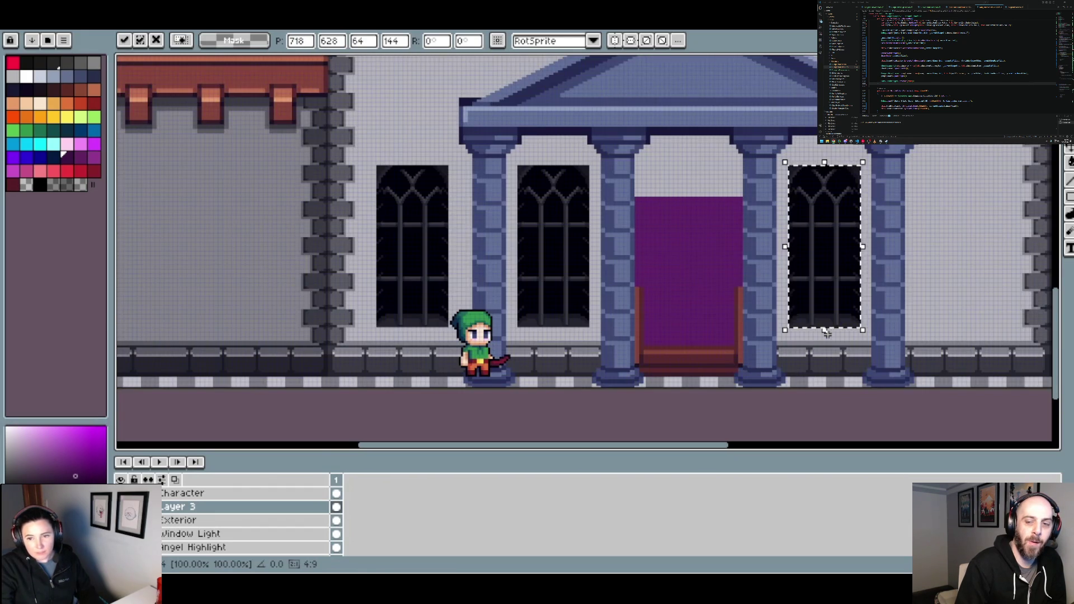
{"action": "scroll", "coordinate": [826, 332], "scroll_direction": "down", "scroll_amount": 1}
{"action": "scroll", "coordinate": [782, 327], "scroll_direction": "down", "scroll_amount": 1}
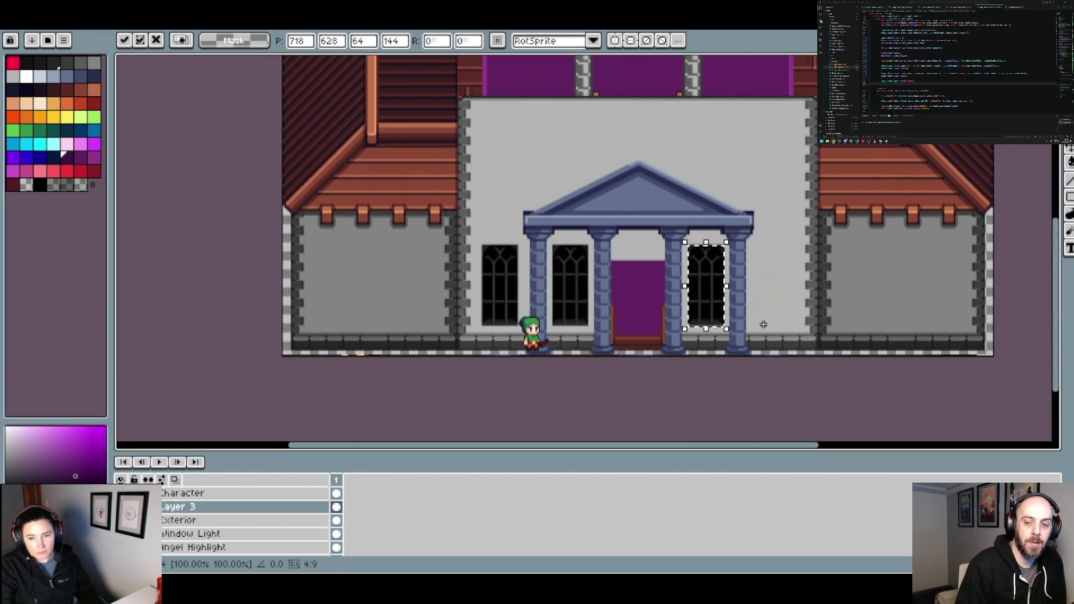
{"action": "left_click", "coordinate": [777, 325]}
{"action": "left_click_drag", "start_coordinate": [763, 323], "coordinate": [664, 304]}
{"action": "scroll", "coordinate": [589, 296], "scroll_direction": "up", "scroll_amount": 1}
Paste a fourth window right of the portico and commit it at 842, 628
{"action": "left_click_drag", "start_coordinate": [590, 296], "coordinate": [677, 277]}
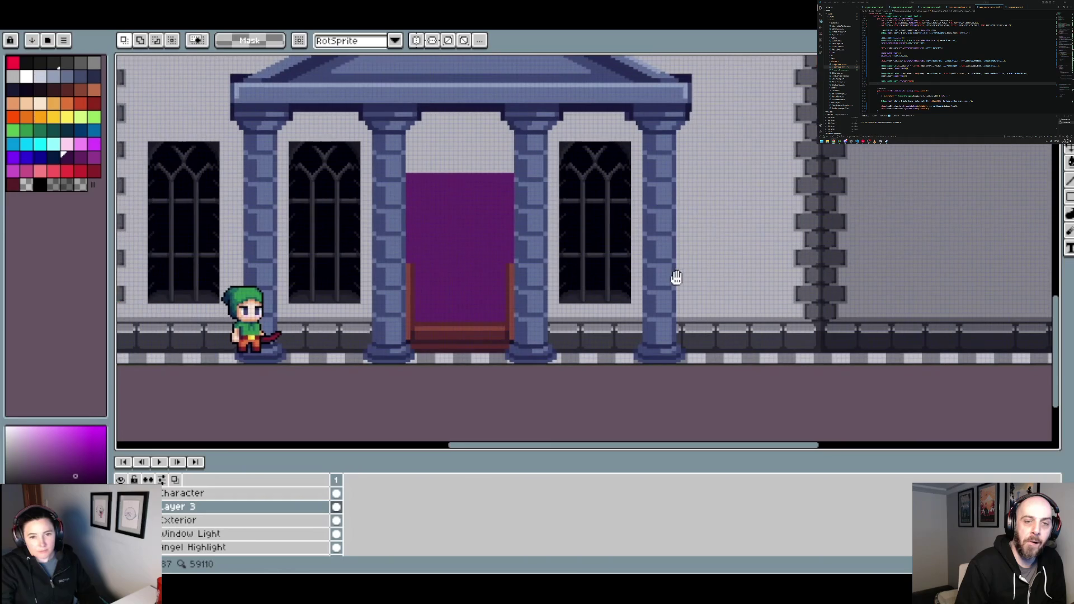
{"action": "scroll", "coordinate": [720, 280], "scroll_direction": "up", "scroll_amount": 1}
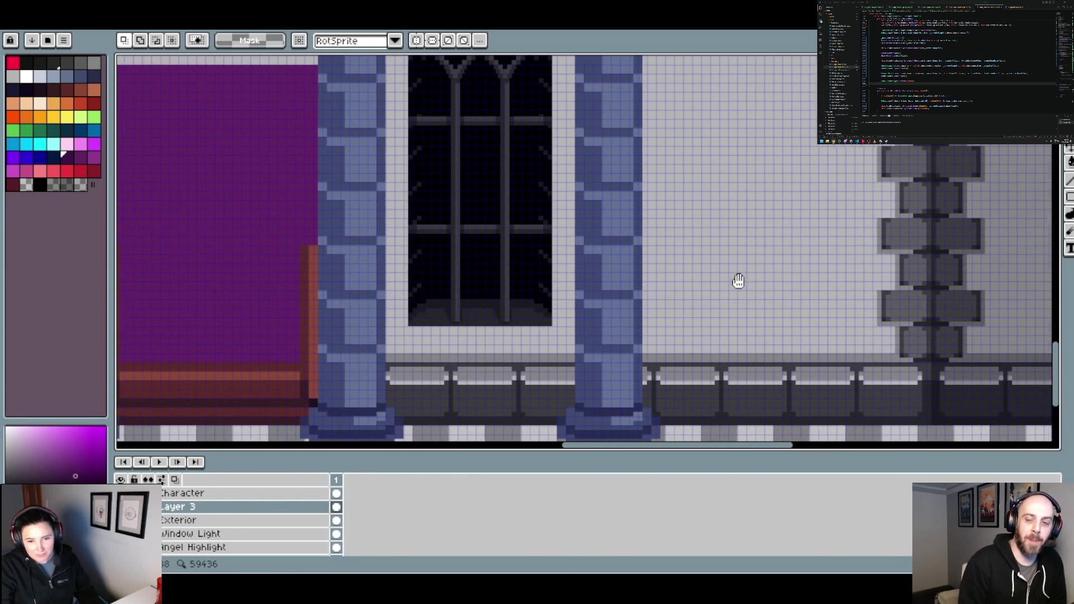
{"action": "scroll", "coordinate": [785, 293], "scroll_direction": "down", "scroll_amount": 1}
{"action": "key", "text": "ctrl+v"}
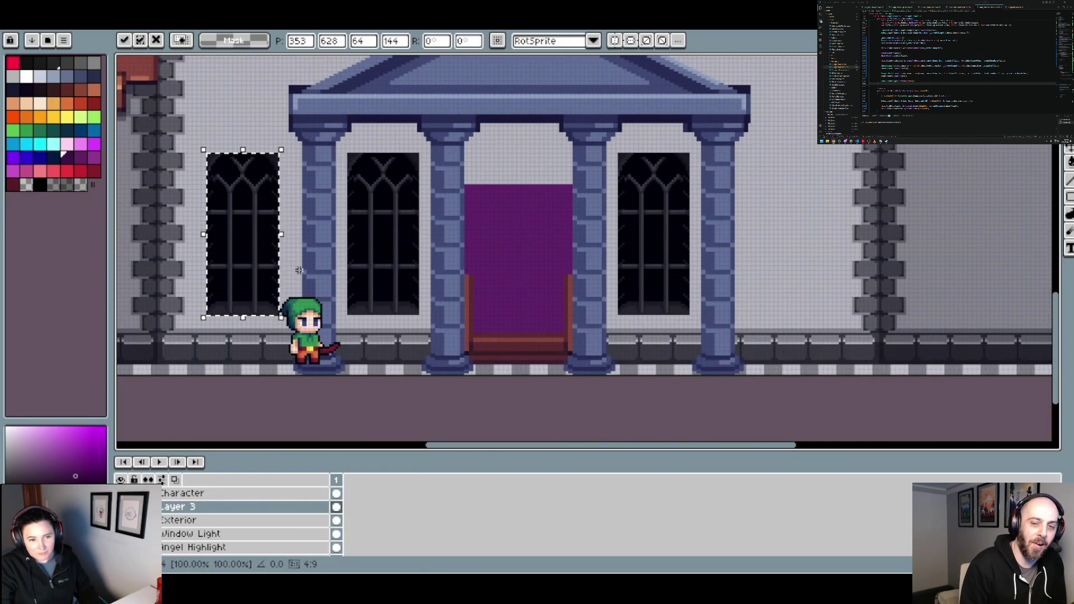
{"action": "left_click_drag", "start_coordinate": [255, 276], "coordinate": [795, 274]}
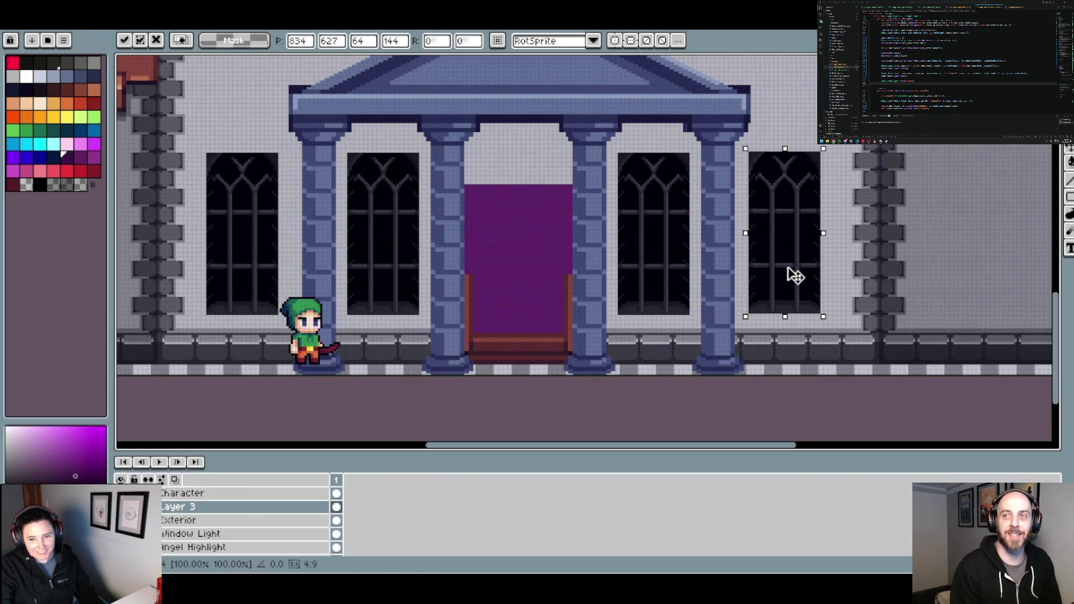
{"action": "left_click_drag", "start_coordinate": [789, 267], "coordinate": [811, 293]}
{"action": "scroll", "coordinate": [811, 297], "scroll_direction": "up", "scroll_amount": 4}
{"action": "left_click_drag", "start_coordinate": [674, 323], "coordinate": [706, 323]}
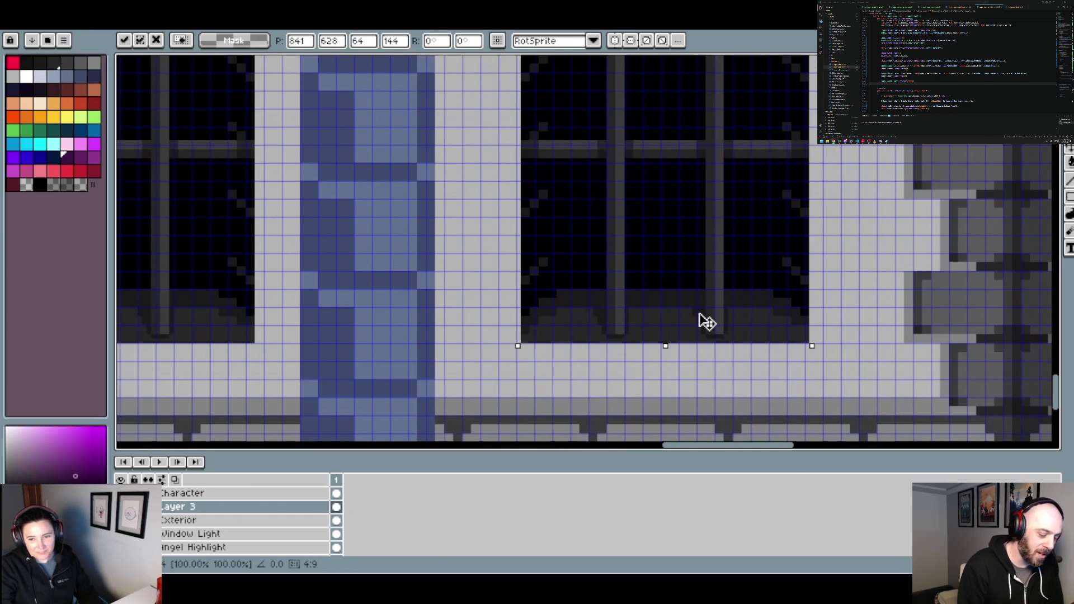
{"action": "left_click_drag", "start_coordinate": [706, 322], "coordinate": [708, 323]}
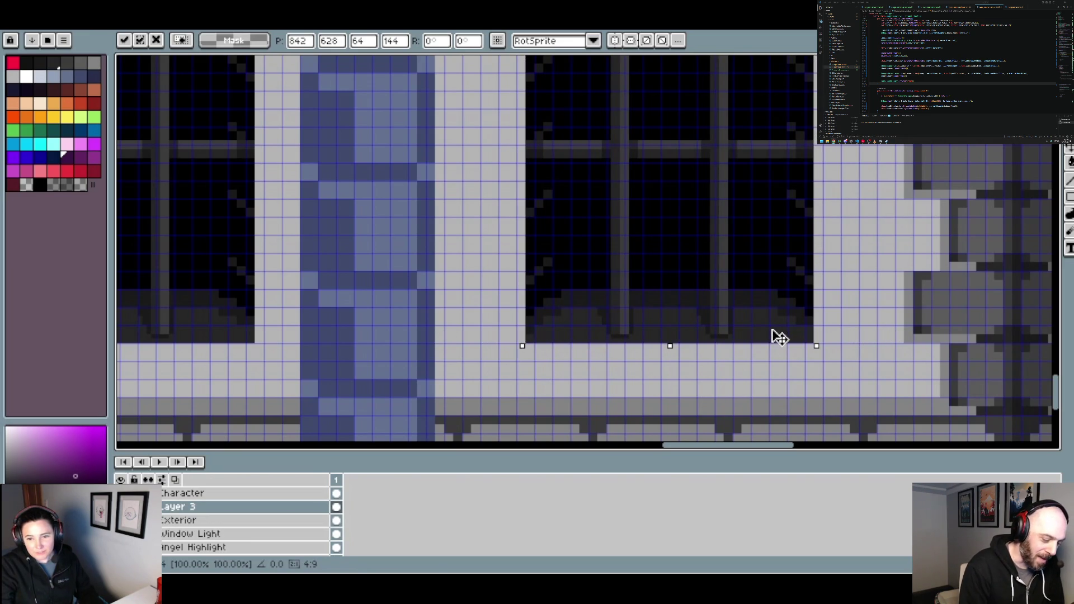
{"action": "key", "text": "Return"}
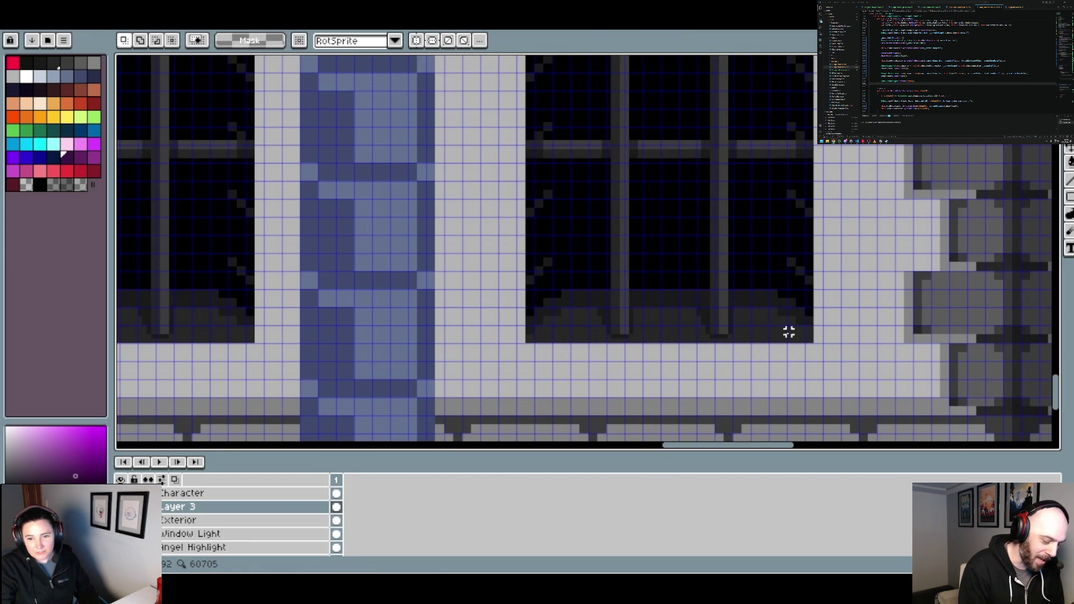
Copy the window right of the portico and paste a movable duplicate
{"action": "scroll", "coordinate": [789, 332], "scroll_direction": "down", "scroll_amount": 1}
{"action": "scroll", "coordinate": [679, 319], "scroll_direction": "down", "scroll_amount": 1}
{"action": "scroll", "coordinate": [671, 343], "scroll_direction": "down", "scroll_amount": 3}
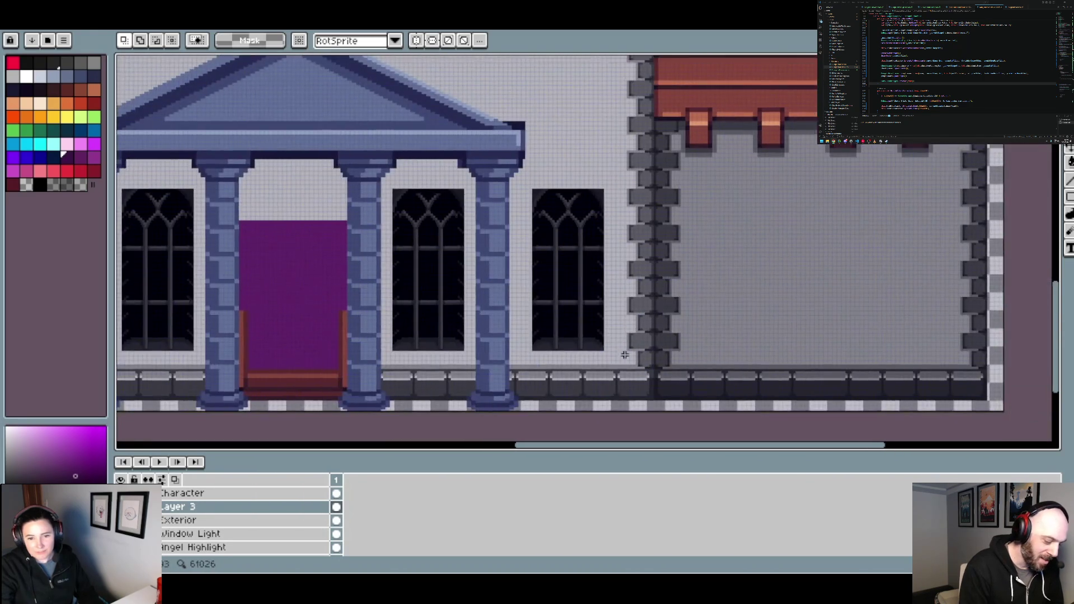
{"action": "scroll", "coordinate": [624, 354], "scroll_direction": "up", "scroll_amount": 2}
{"action": "scroll", "coordinate": [580, 350], "scroll_direction": "up", "scroll_amount": 1}
{"action": "mouse_move", "coordinate": [582, 347]}
{"action": "left_mouse_down"}
{"action": "mouse_move", "coordinate": [412, 71]}
{"action": "mouse_move", "coordinate": [472, 396]}
{"action": "left_mouse_up"}
{"action": "key", "text": "ctrl+c"}
{"action": "key", "text": "ctrl+v"}
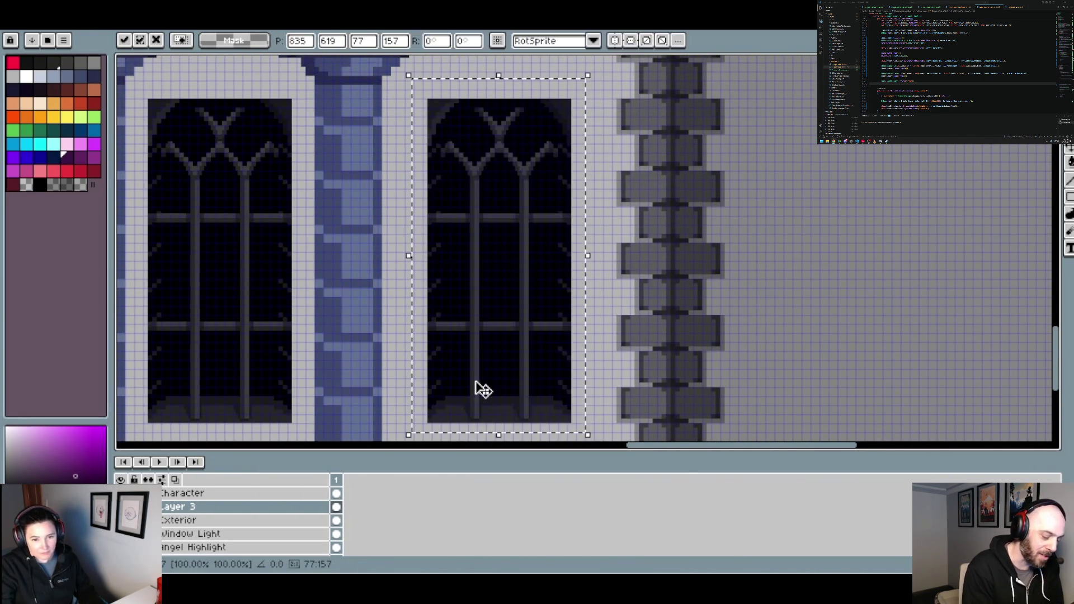
Nudge the pasted window one pixel right, commit it, and view the whole facade
{"action": "scroll", "coordinate": [513, 422], "scroll_direction": "down", "scroll_amount": 1}
{"action": "key", "text": "Right"}
{"action": "scroll", "coordinate": [554, 419], "scroll_direction": "down", "scroll_amount": 1}
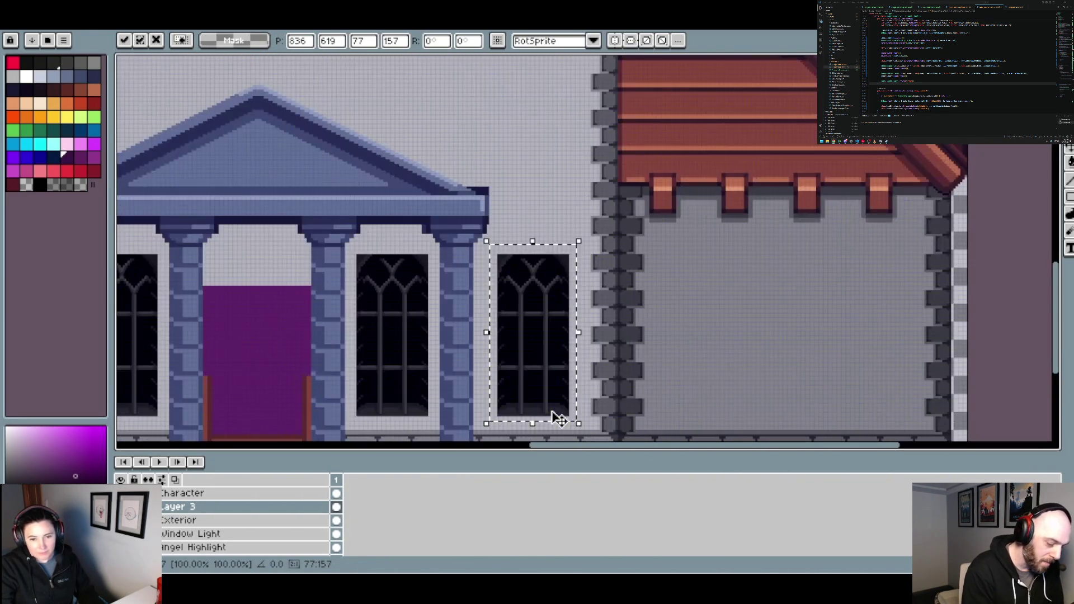
{"action": "left_click", "coordinate": [470, 376]}
{"action": "scroll", "coordinate": [472, 376], "scroll_direction": "down", "scroll_amount": 2}
{"action": "left_click_drag", "start_coordinate": [460, 390], "coordinate": [536, 330]}
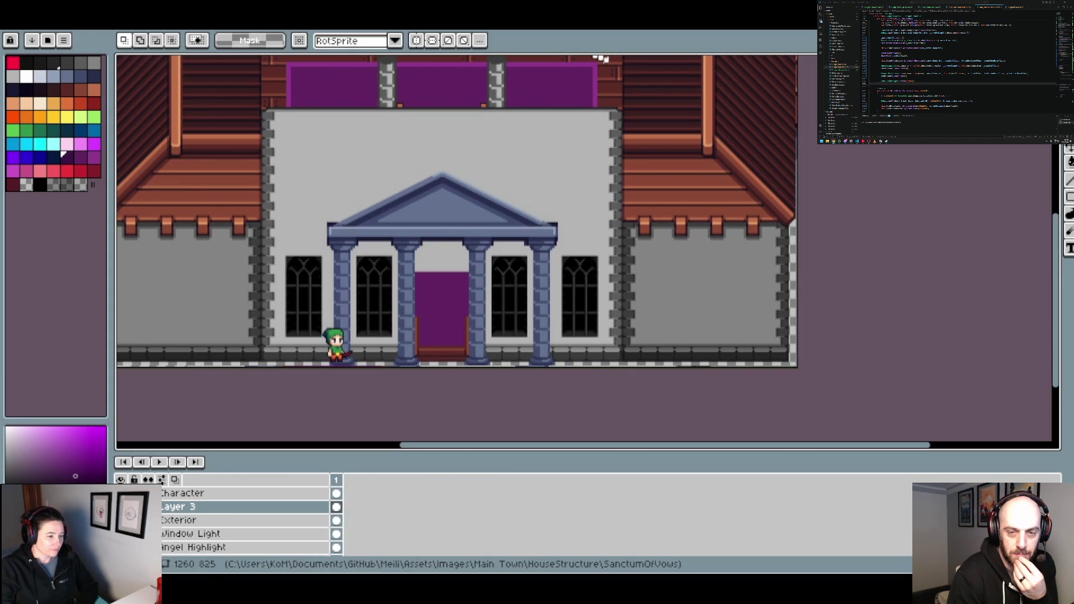
Pick a dark colour and draw a dark block above the left window's top-left
{"action": "scroll", "coordinate": [335, 201], "scroll_direction": "up", "scroll_amount": 3}
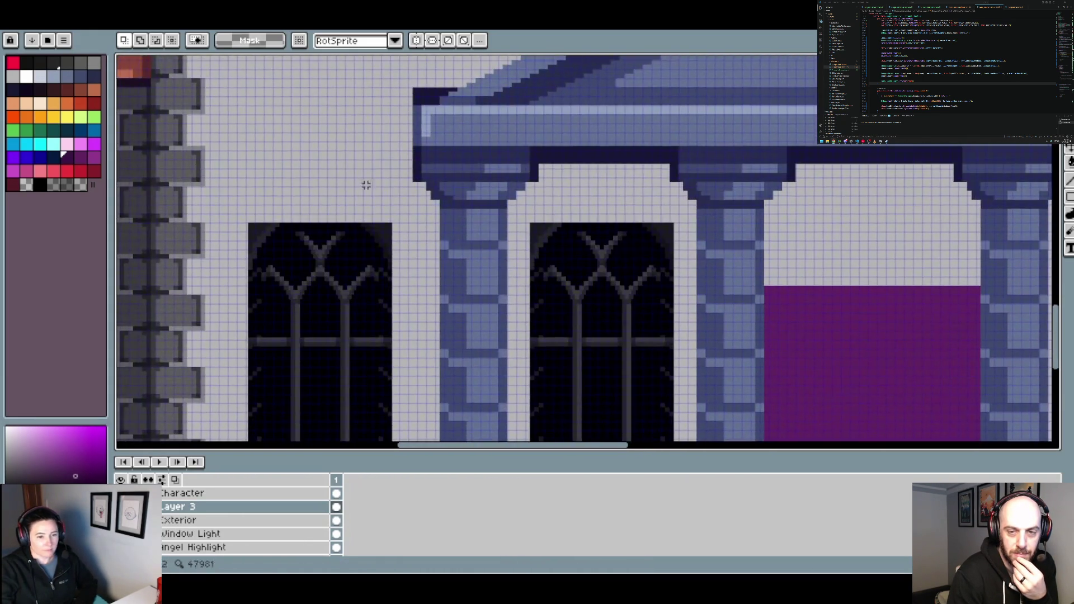
{"action": "scroll", "coordinate": [364, 182], "scroll_direction": "up", "scroll_amount": 2}
{"action": "key", "text": "i"}
{"action": "left_click", "coordinate": [264, 201]}
{"action": "key", "text": "b"}
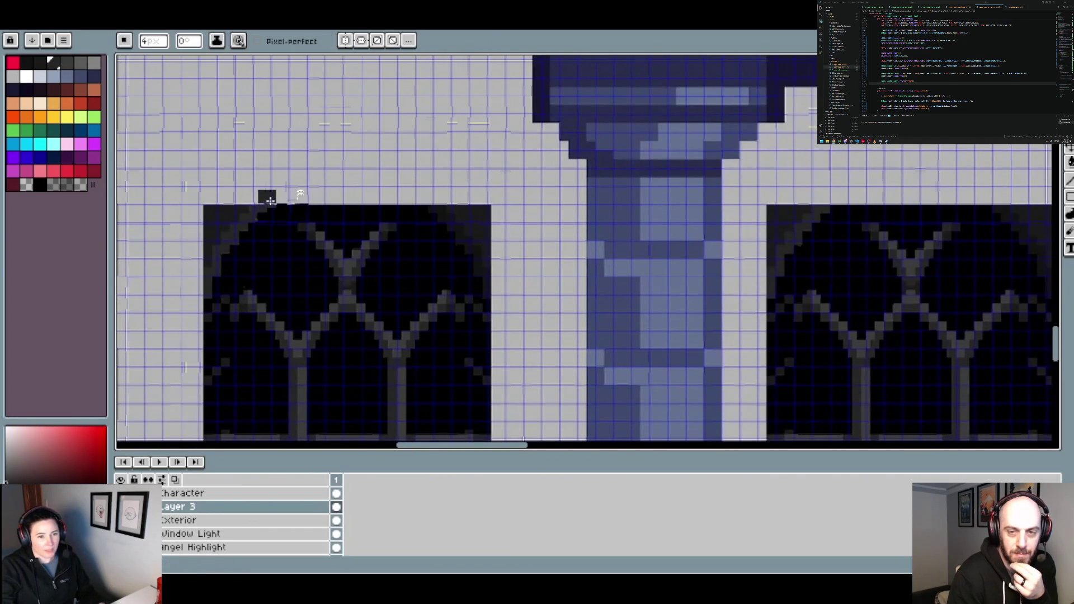
{"action": "scroll", "coordinate": [267, 207], "scroll_direction": "up", "scroll_amount": 1}
{"action": "key", "text": "minus"}
{"action": "key", "text": "minus"}
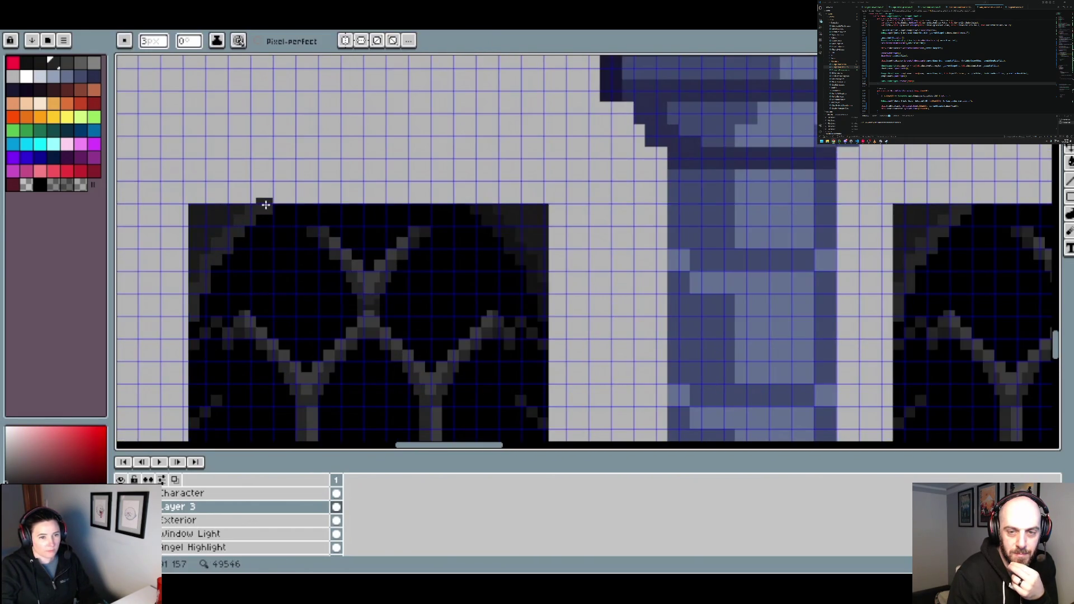
{"action": "scroll", "coordinate": [264, 202], "scroll_direction": "up", "scroll_amount": 2}
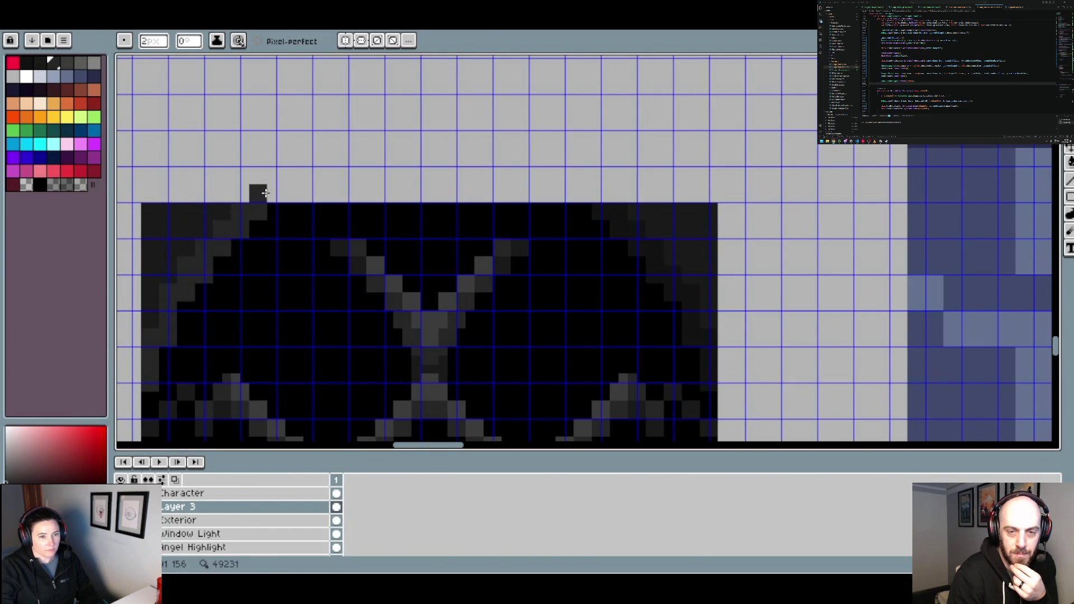
{"action": "mouse_move", "coordinate": [263, 194]}
{"action": "left_mouse_down"}
{"action": "mouse_move", "coordinate": [279, 196]}
{"action": "mouse_move", "coordinate": [288, 178]}
{"action": "left_mouse_up"}
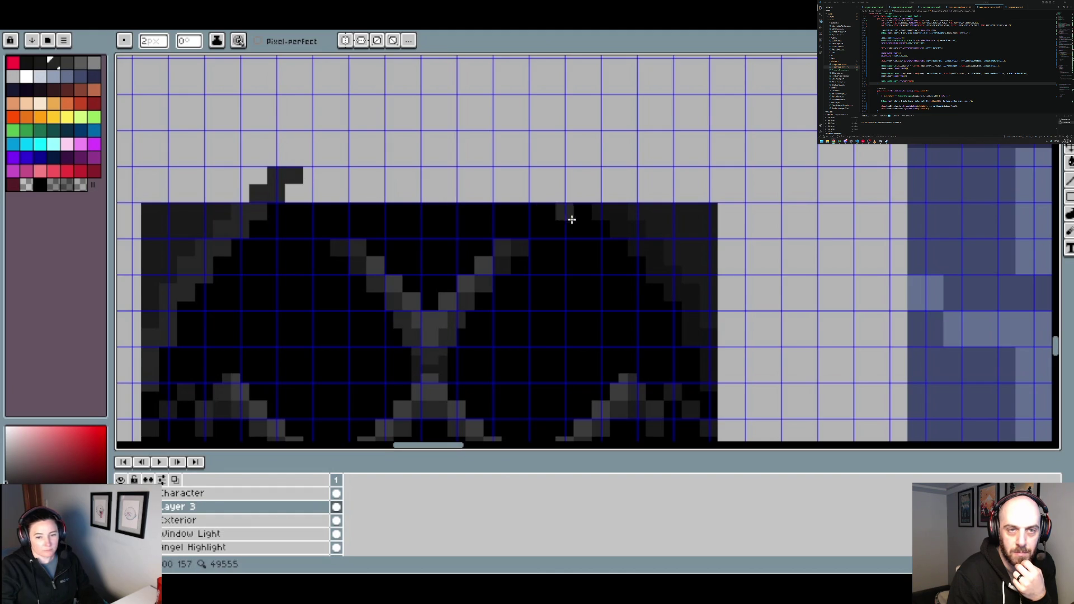
Place a rising run of dark pixels above the window's right side
{"action": "left_click", "coordinate": [609, 194]}
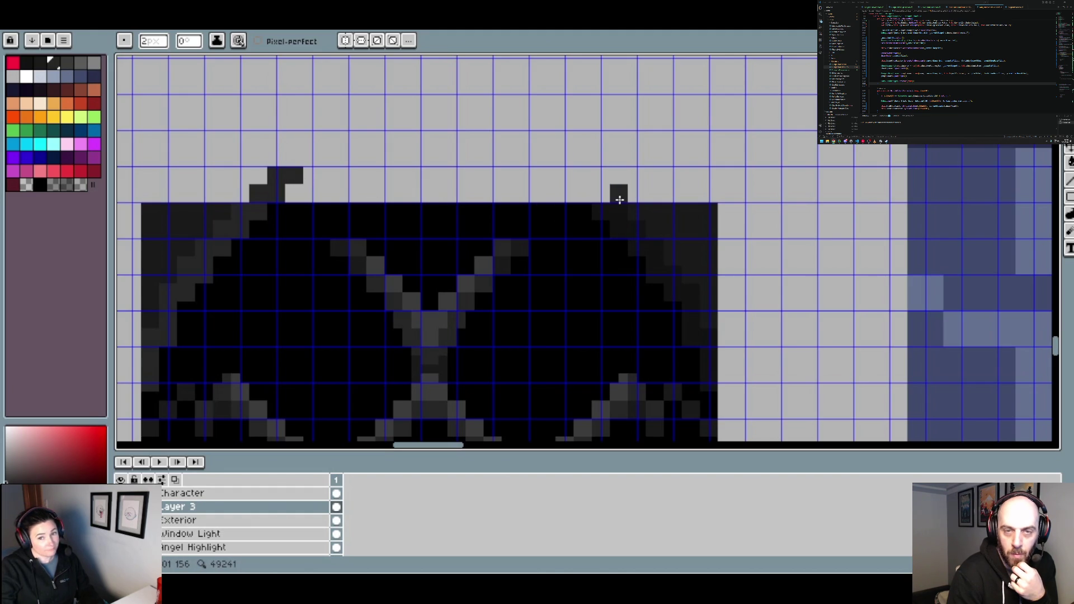
{"action": "key", "text": "ctrl+z"}
{"action": "left_click", "coordinate": [602, 196]}
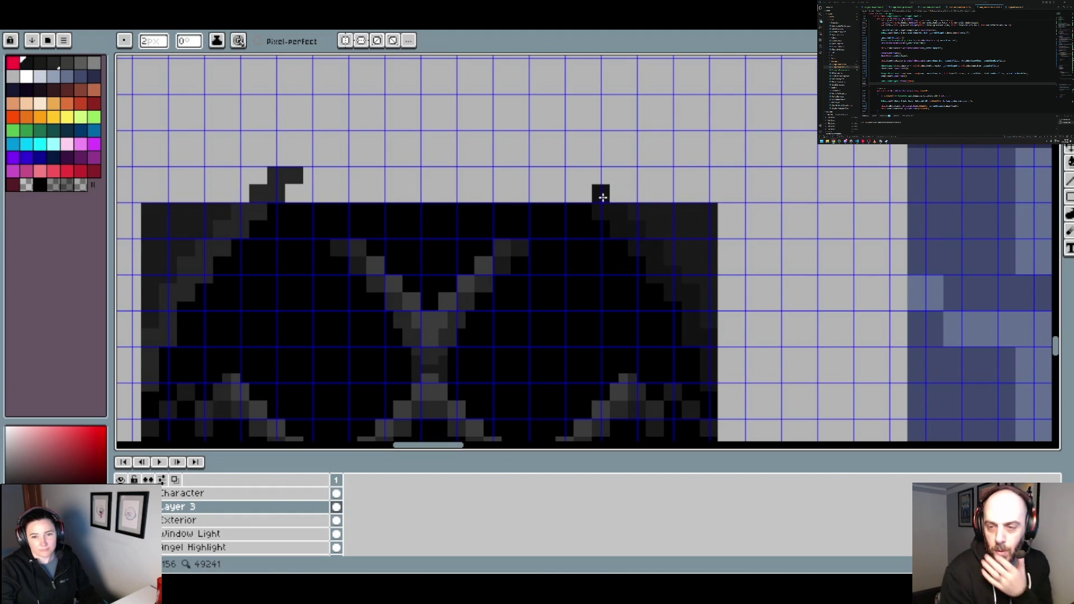
{"action": "left_click", "coordinate": [584, 196]}
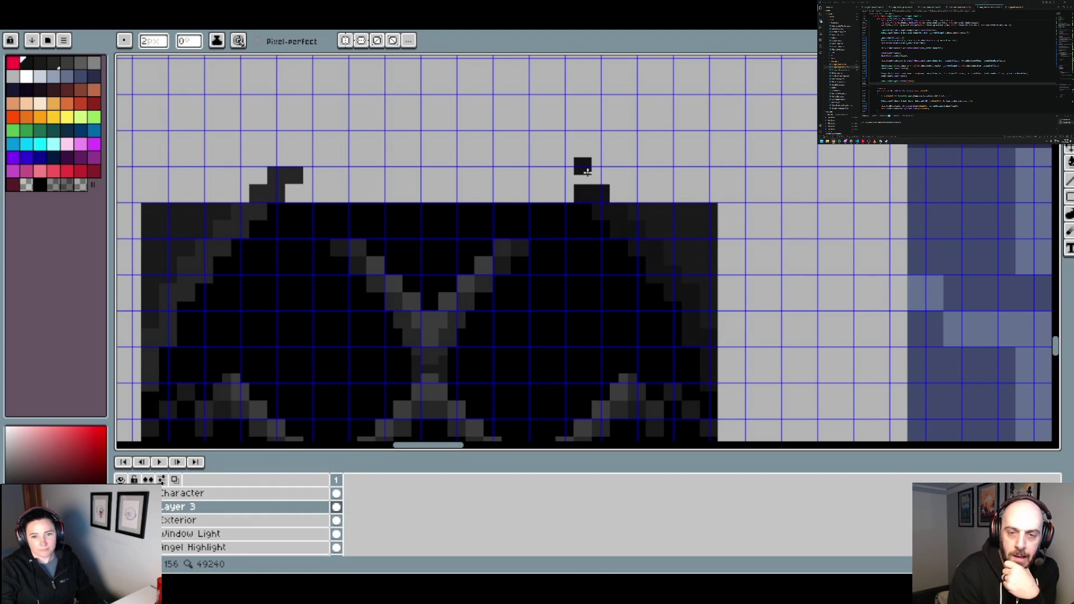
{"action": "left_click", "coordinate": [565, 174]}
{"action": "left_click", "coordinate": [566, 162]}
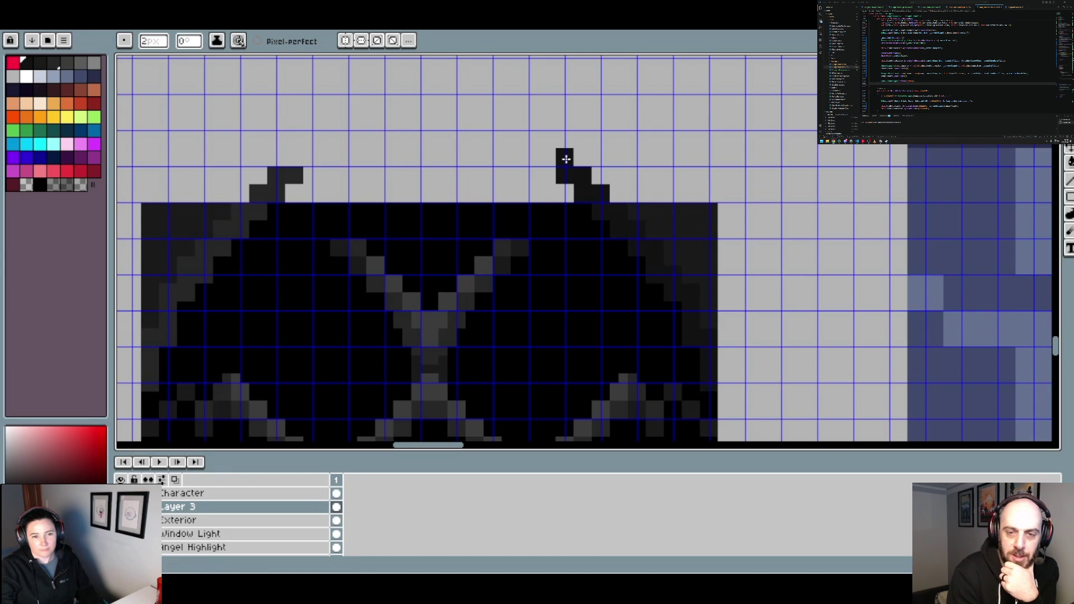
{"action": "left_click", "coordinate": [543, 159]}
Undo the right-side pixels and return to the pencil
{"action": "scroll", "coordinate": [406, 200], "scroll_direction": "down", "scroll_amount": 1}
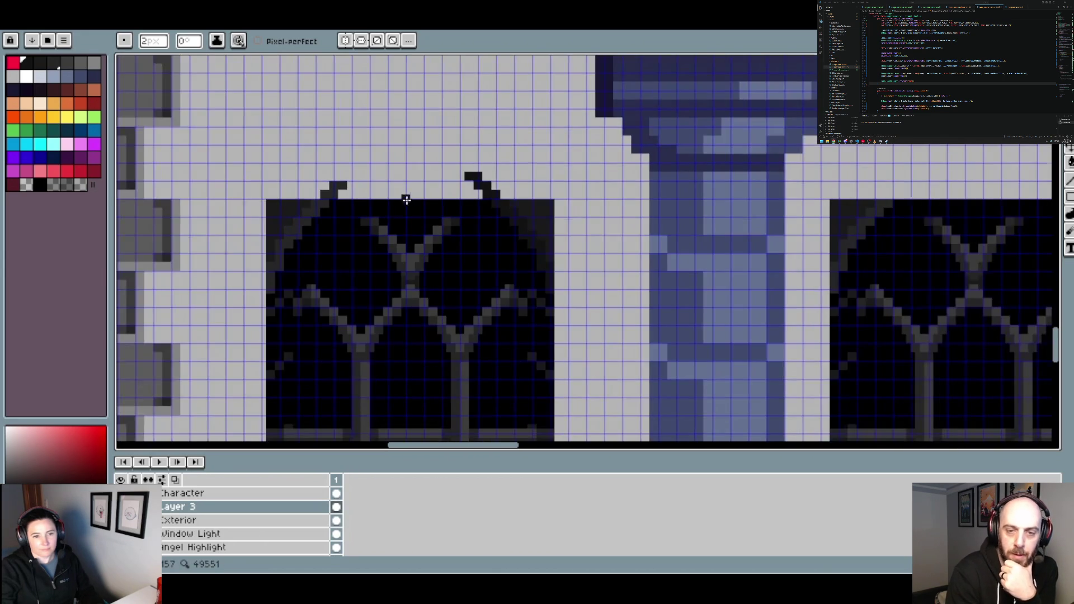
{"action": "scroll", "coordinate": [410, 205], "scroll_direction": "up", "scroll_amount": 1}
{"action": "scroll", "coordinate": [405, 211], "scroll_direction": "up", "scroll_amount": 1}
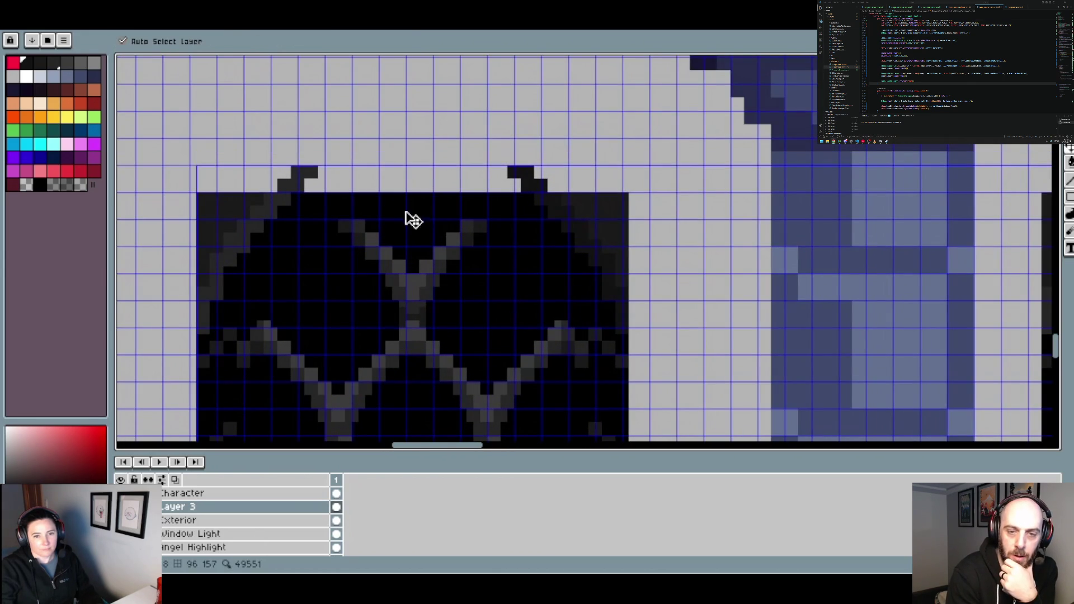
{"action": "scroll", "coordinate": [330, 200], "scroll_direction": "up", "scroll_amount": 1}
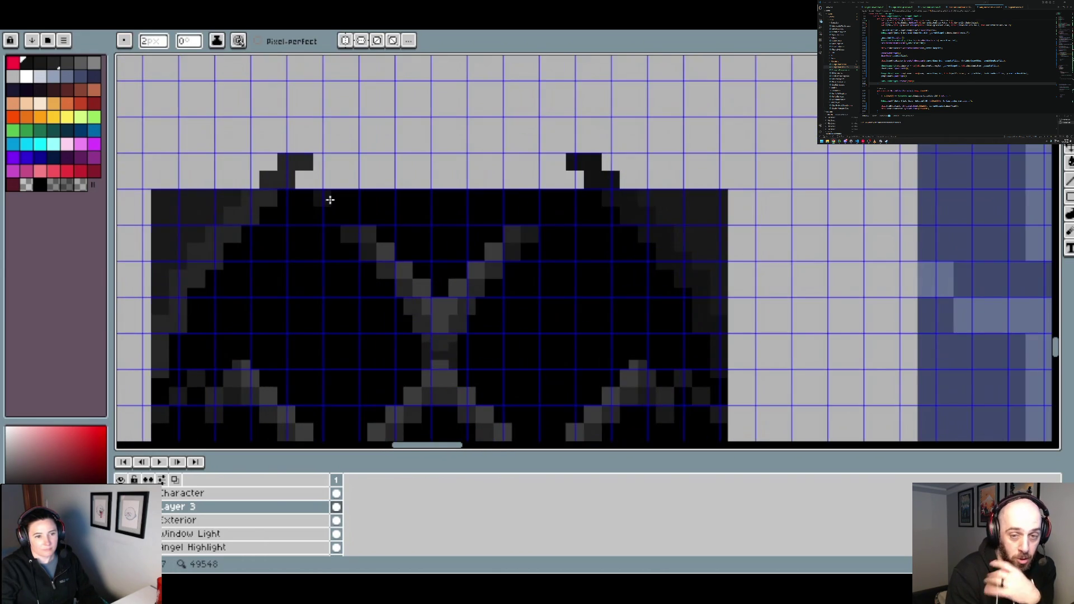
{"action": "key", "text": "v"}
{"action": "key", "text": "ctrl+z"}
{"action": "key", "text": "ctrl+z"}
{"action": "key", "text": "ctrl+z"}
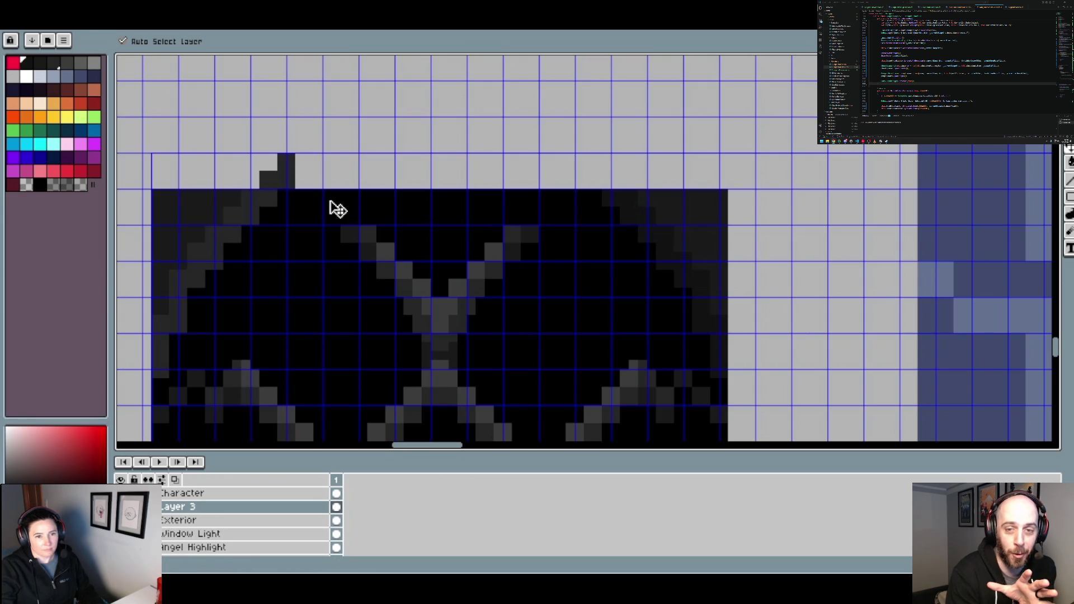
{"action": "key", "text": "ctrl+z"}
{"action": "key", "text": "b"}
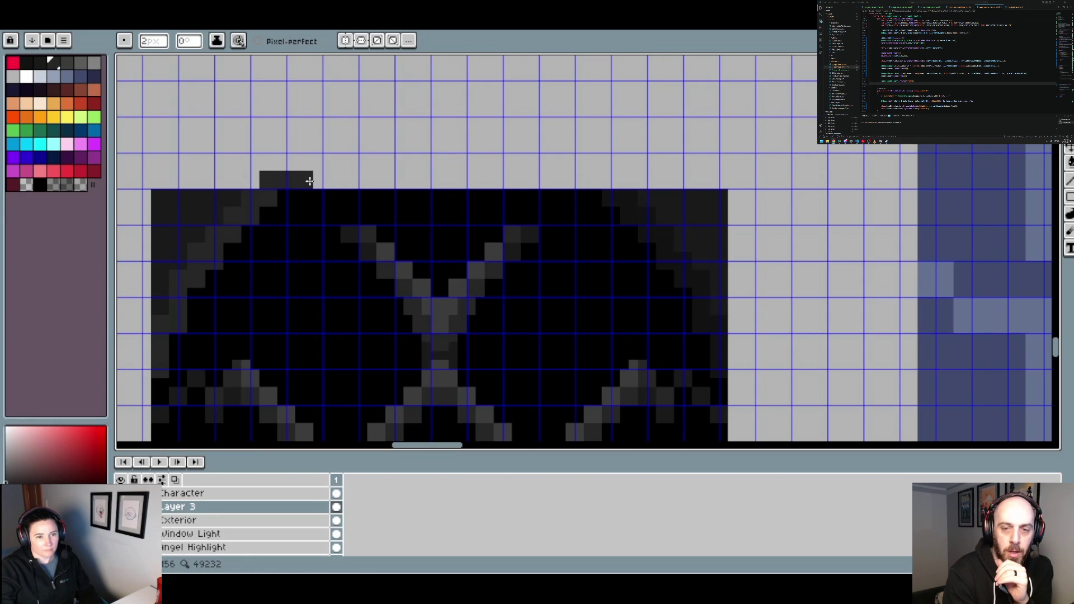
Add a step above the left mark and redraw the right mark's lower pixels
{"action": "left_click", "coordinate": [311, 163]}
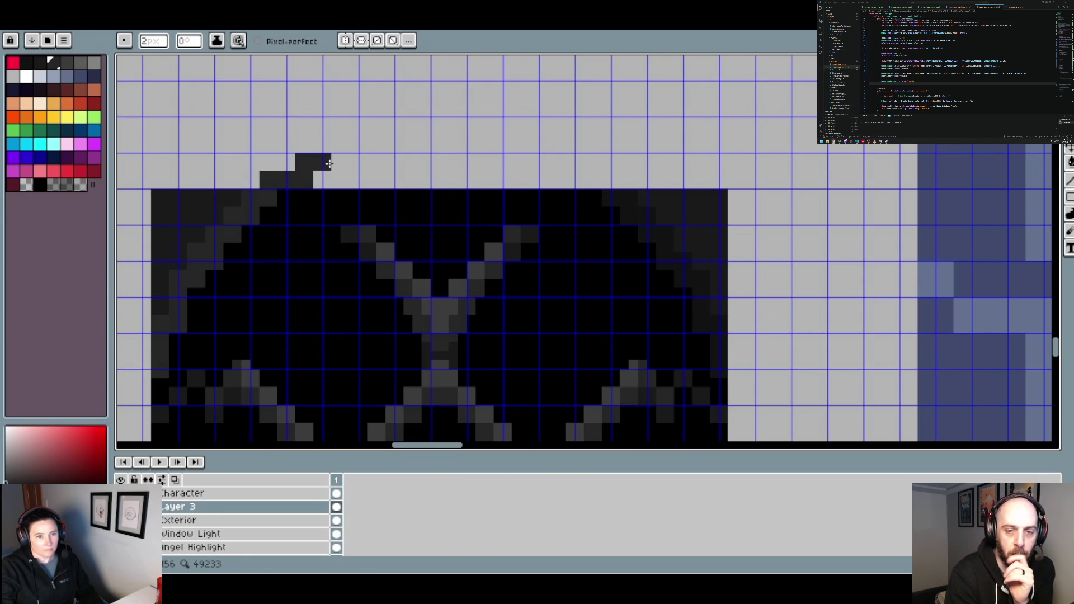
{"action": "scroll", "coordinate": [458, 193], "scroll_direction": "down", "scroll_amount": 1}
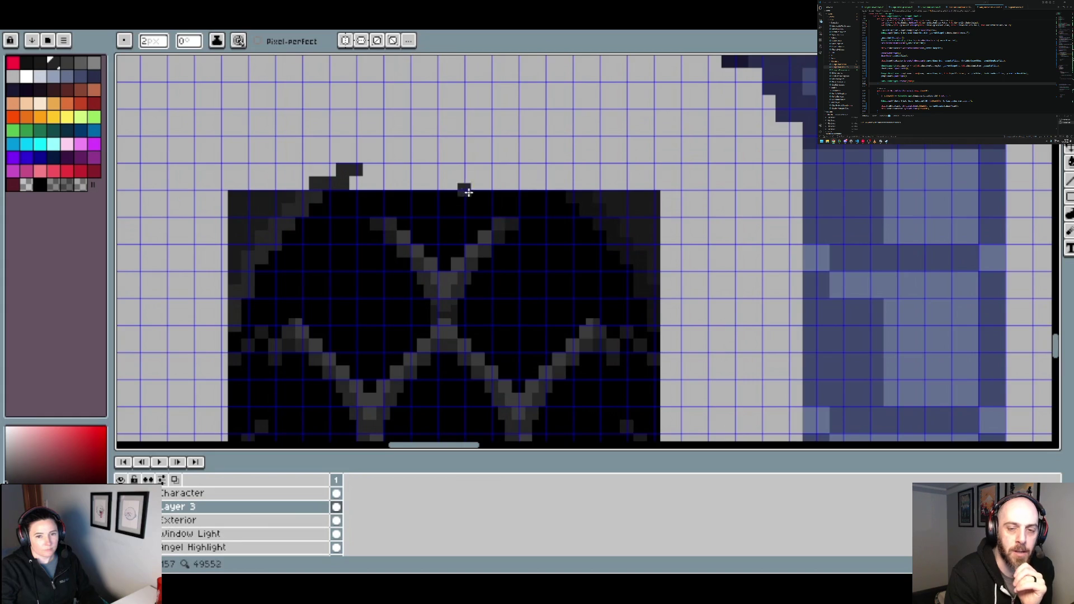
{"action": "scroll", "coordinate": [537, 190], "scroll_direction": "up", "scroll_amount": 1}
{"action": "key", "text": "i"}
{"action": "key", "text": "b"}
{"action": "scroll", "coordinate": [615, 201], "scroll_direction": "down", "scroll_amount": 1}
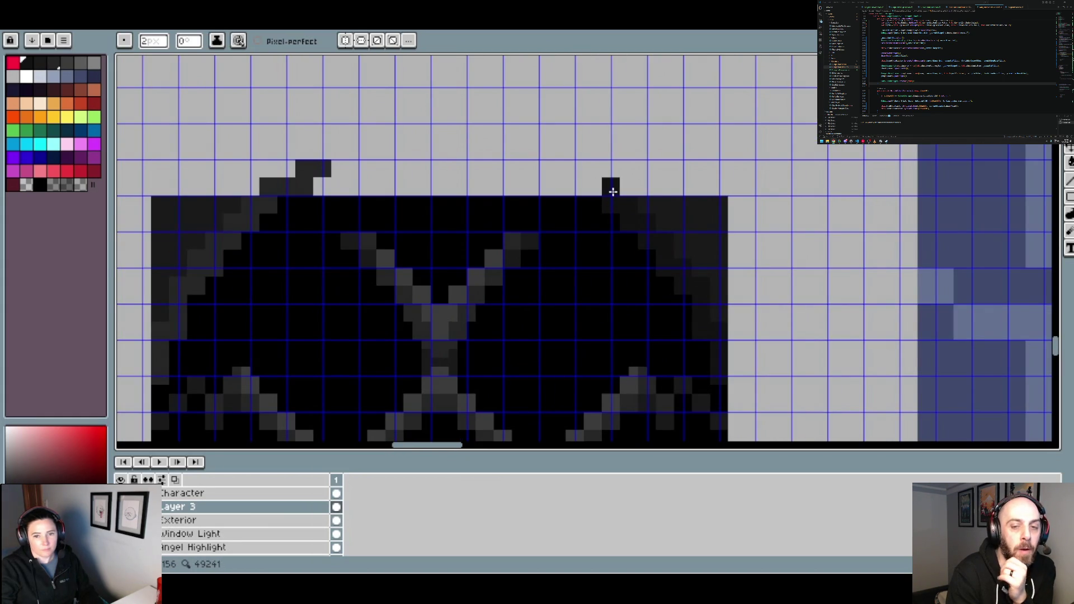
{"action": "left_click", "coordinate": [611, 187]}
{"action": "left_click", "coordinate": [592, 187]}
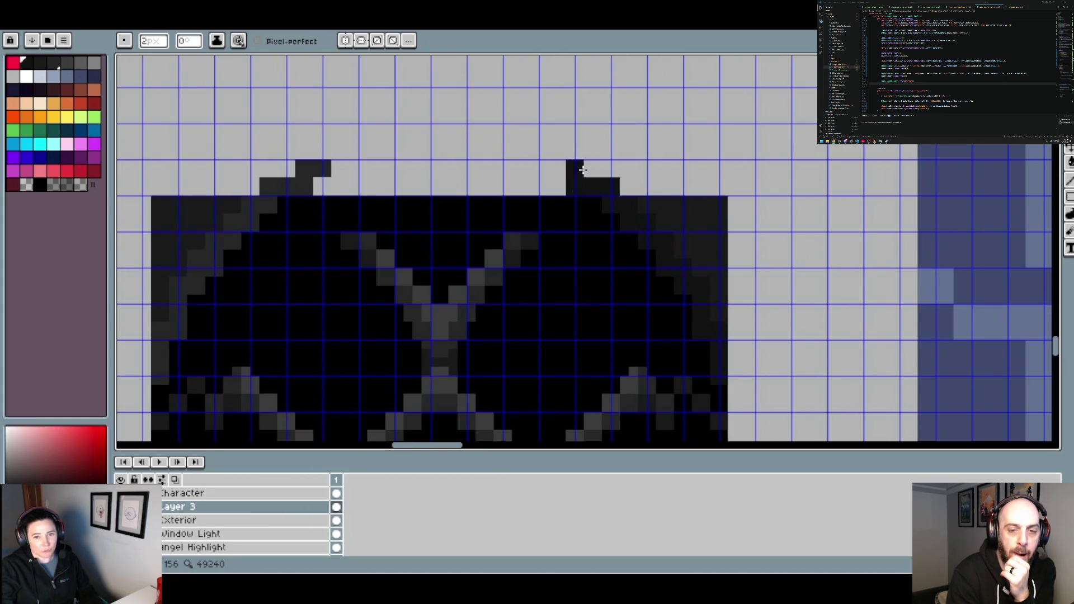
{"action": "left_click", "coordinate": [569, 169]}
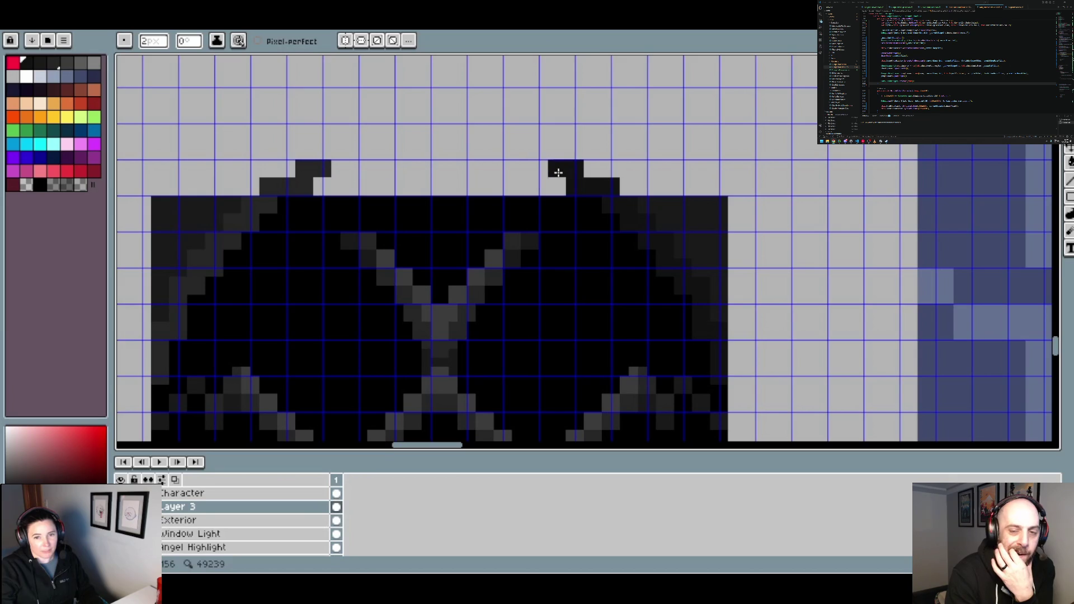
{"action": "scroll", "coordinate": [560, 175], "scroll_direction": "down", "scroll_amount": 3}
{"action": "scroll", "coordinate": [565, 173], "scroll_direction": "up", "scroll_amount": 1}
{"action": "scroll", "coordinate": [570, 171], "scroll_direction": "up", "scroll_amount": 1}
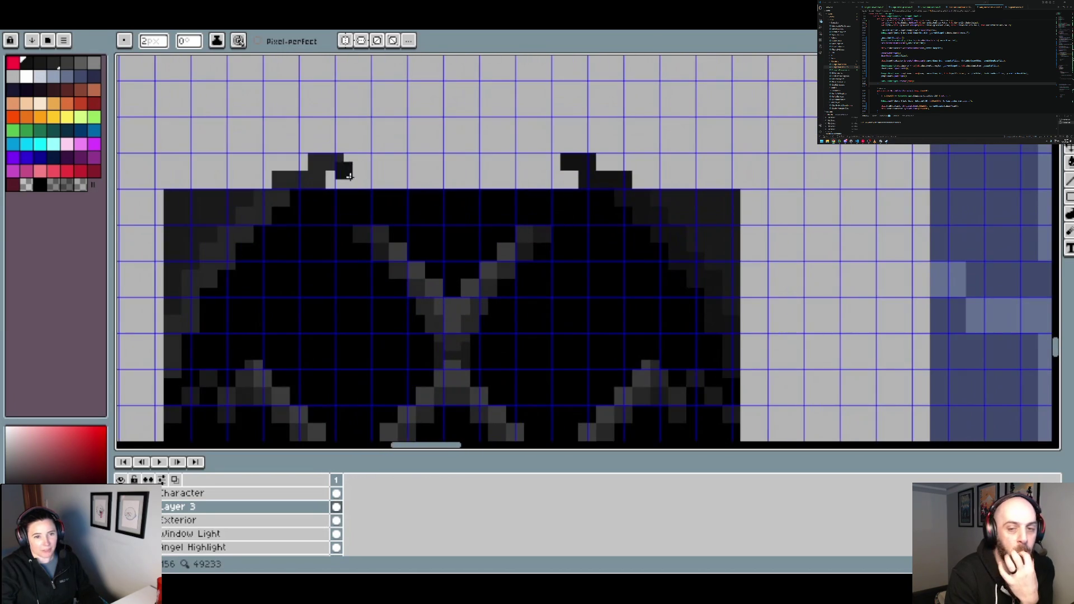
{"action": "scroll", "coordinate": [573, 168], "scroll_direction": "up", "scroll_amount": 1}
Extend both arch sides upward with sampled dark pixels toward the peak
{"action": "left_click", "coordinate": [345, 156], "text": "alt"}
{"action": "left_click", "coordinate": [347, 154]}
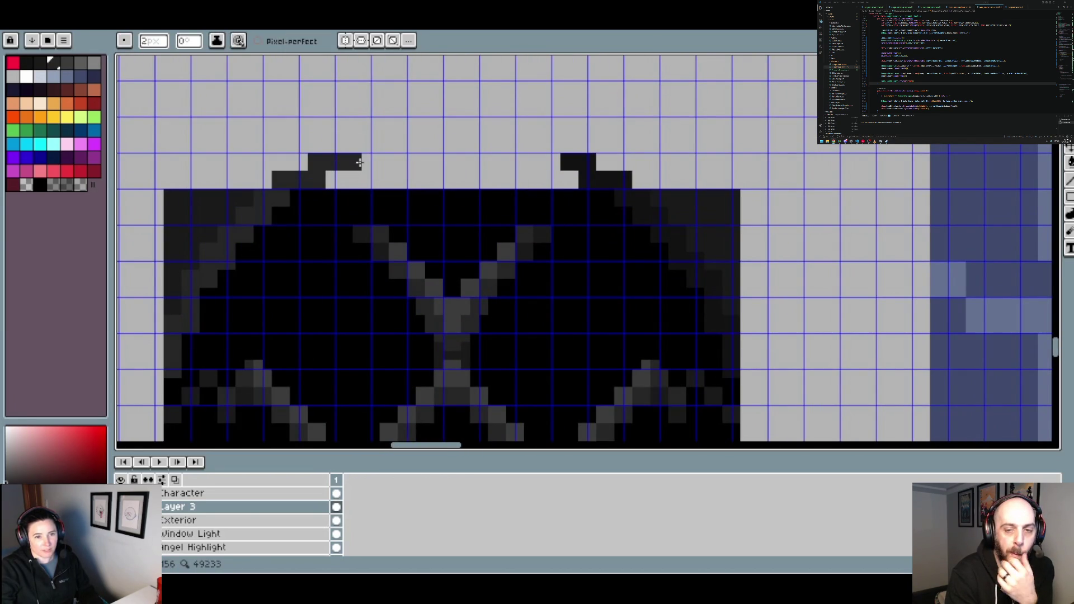
{"action": "left_click", "coordinate": [576, 159], "text": "alt"}
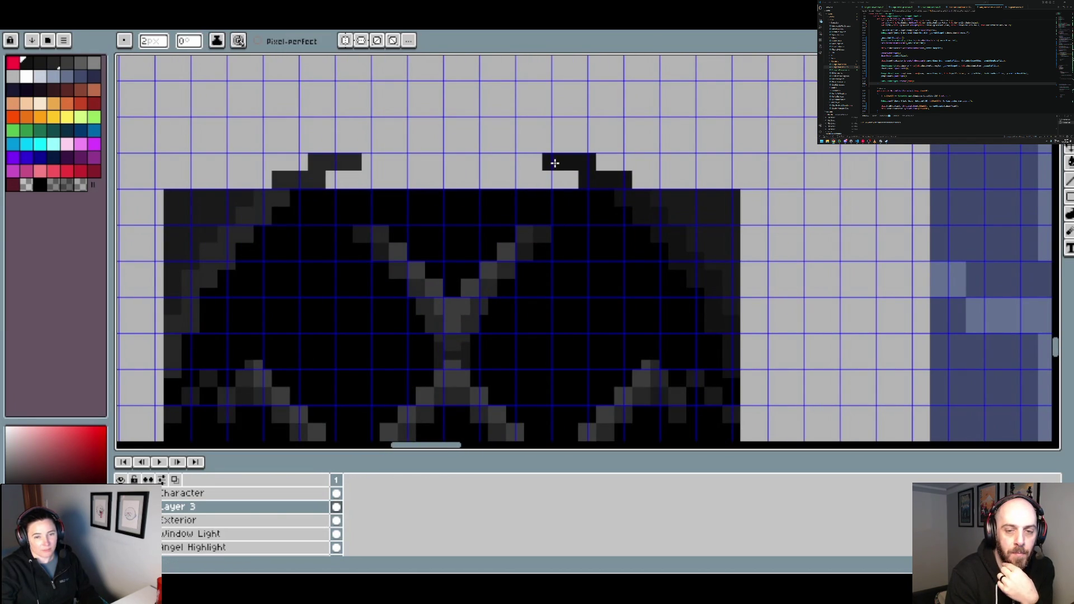
{"action": "left_click", "coordinate": [352, 158], "text": "alt"}
{"action": "left_click", "coordinate": [353, 143]}
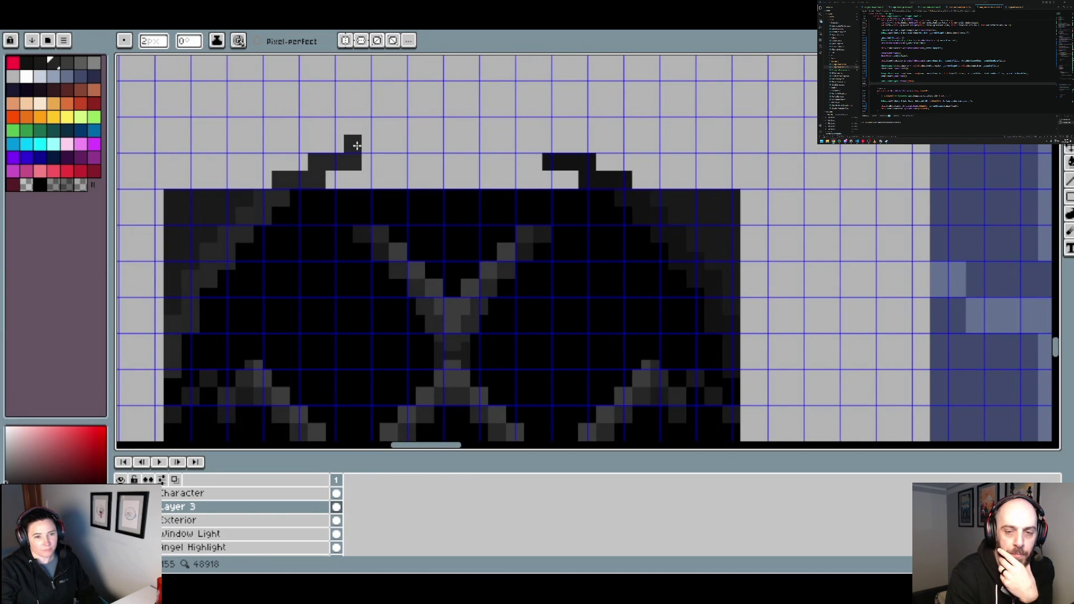
{"action": "left_click", "coordinate": [397, 147]}
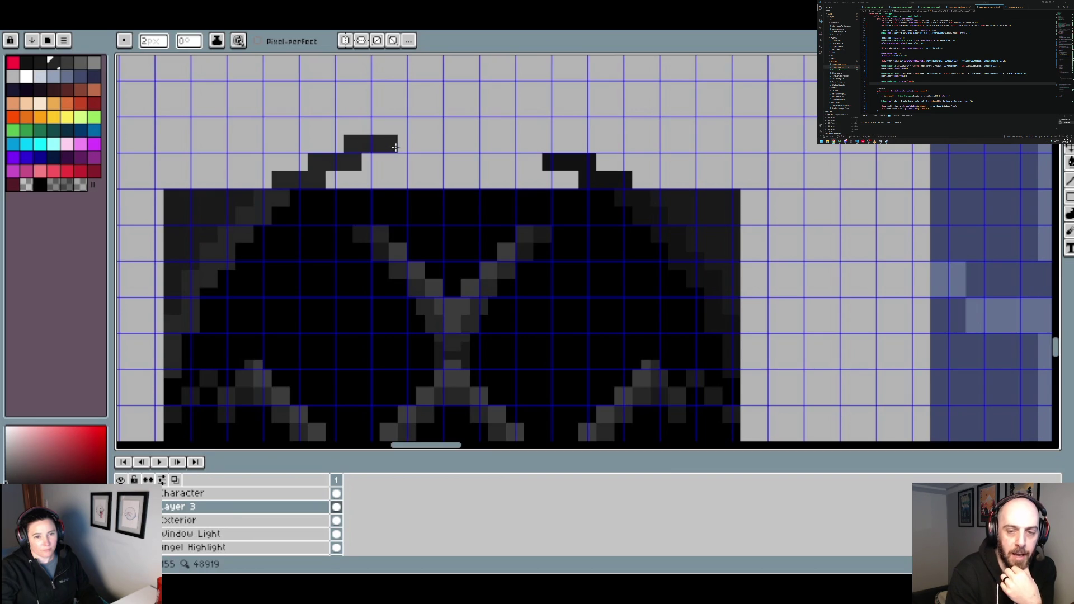
{"action": "left_click", "coordinate": [552, 162], "text": "alt"}
{"action": "left_click", "coordinate": [553, 150]}
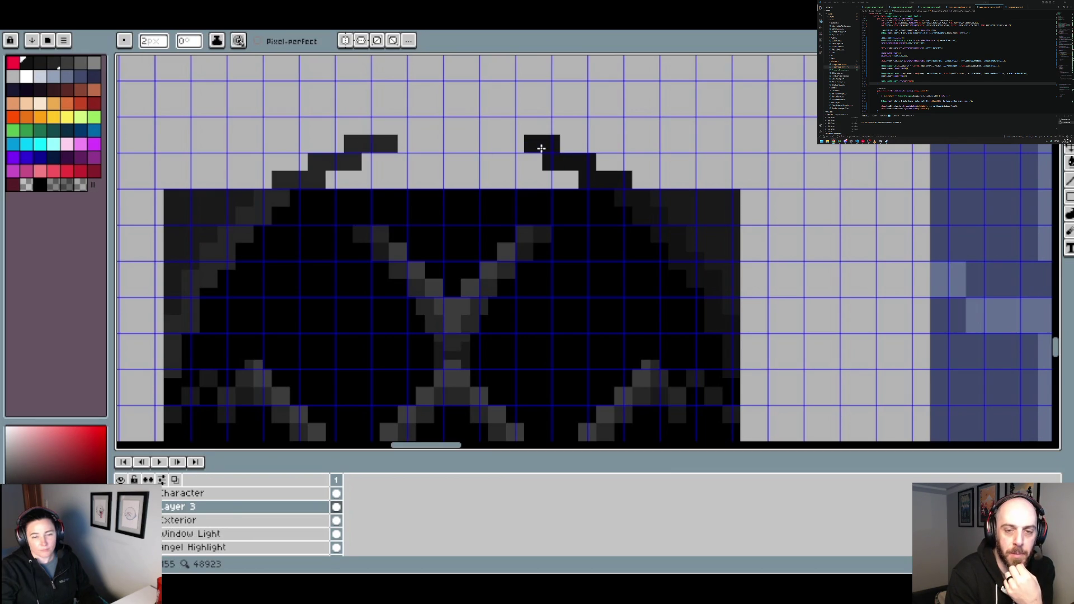
Fill dark pixels along the arch outline inward from both tips
{"action": "scroll", "coordinate": [518, 148], "scroll_direction": "down", "scroll_amount": 2}
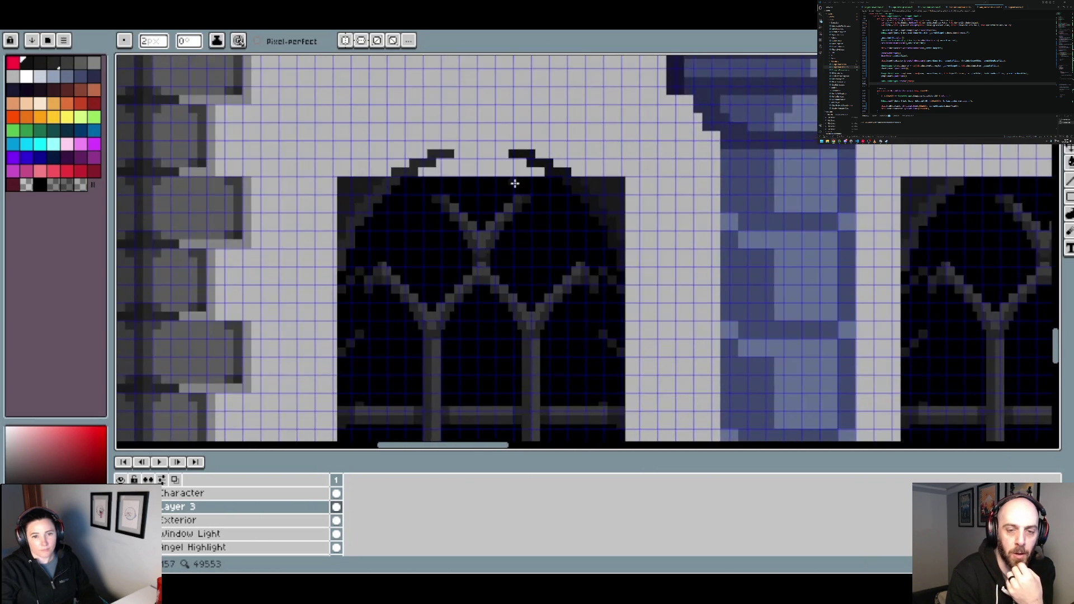
{"action": "scroll", "coordinate": [513, 184], "scroll_direction": "down", "scroll_amount": 1}
{"action": "scroll", "coordinate": [520, 195], "scroll_direction": "down", "scroll_amount": 2}
{"action": "scroll", "coordinate": [532, 209], "scroll_direction": "up", "scroll_amount": 2}
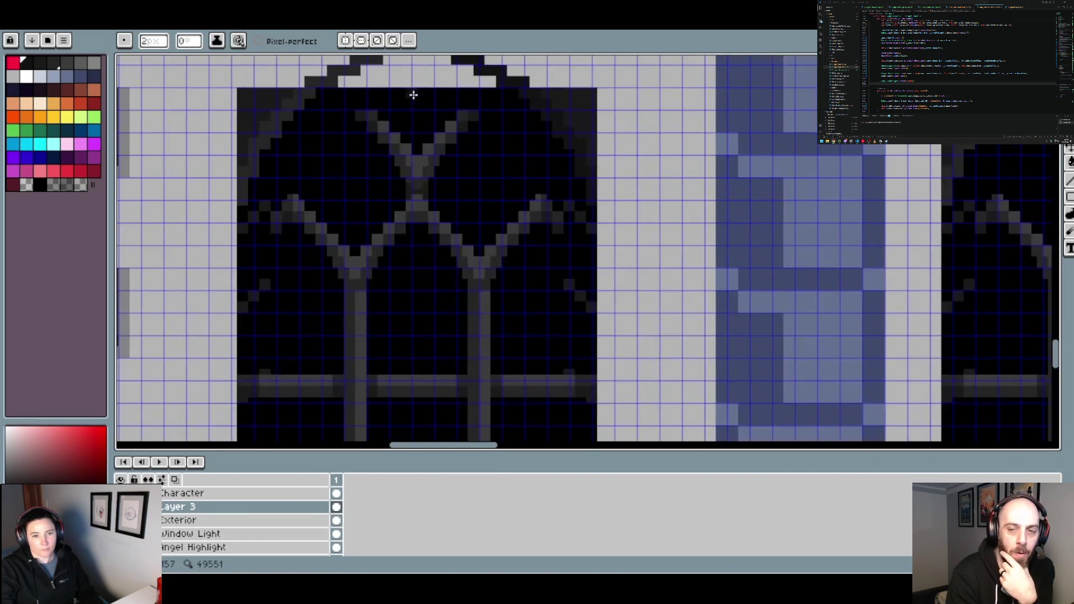
{"action": "scroll", "coordinate": [412, 95], "scroll_direction": "up", "scroll_amount": 1}
{"action": "left_click", "coordinate": [366, 188], "text": "alt"}
{"action": "scroll", "coordinate": [366, 189], "scroll_direction": "up", "scroll_amount": 1}
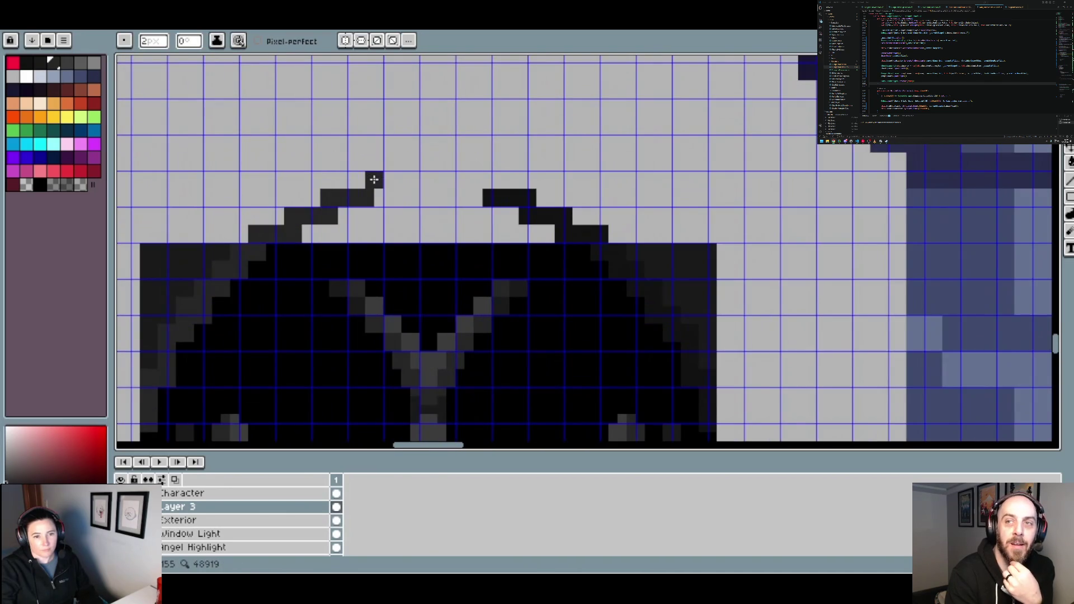
{"action": "left_click", "coordinate": [371, 177]}
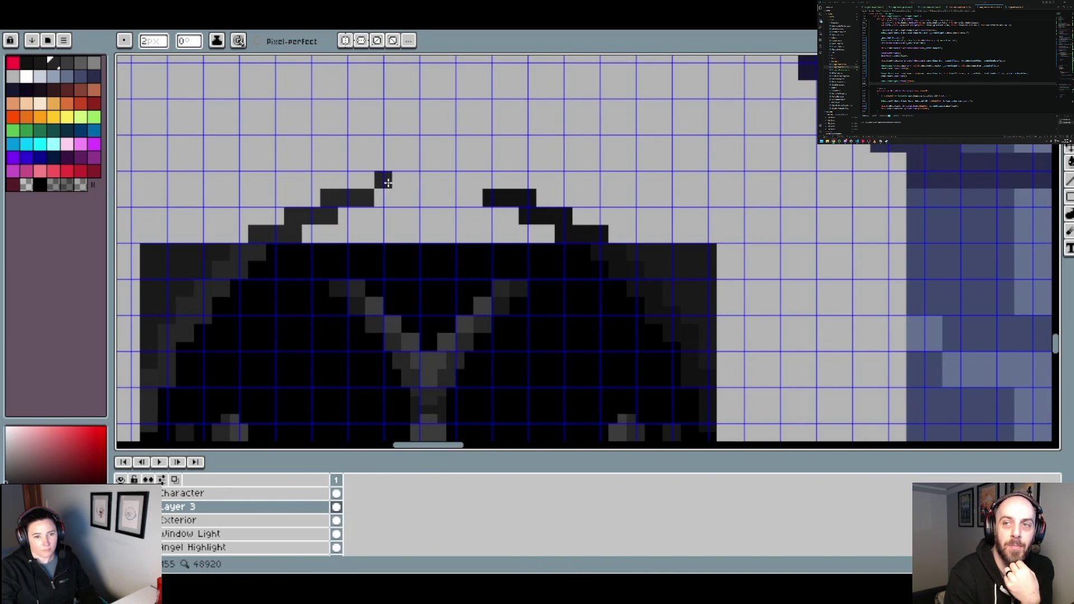
{"action": "key", "text": "ctrl+z"}
{"action": "left_click", "coordinate": [473, 180]}
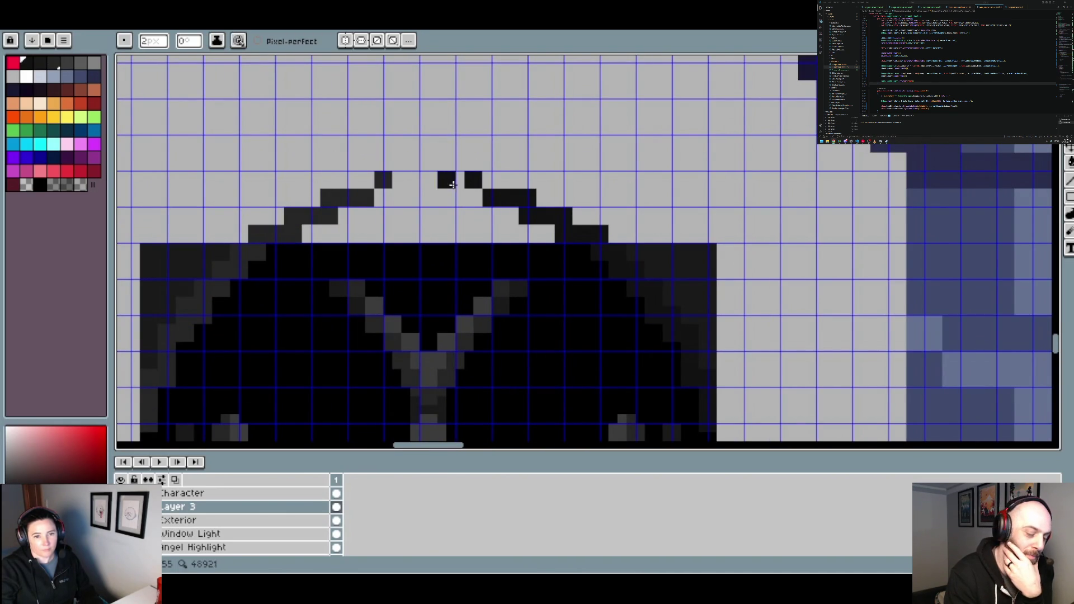
{"action": "left_click", "coordinate": [456, 180]}
{"action": "left_click", "coordinate": [402, 181]}
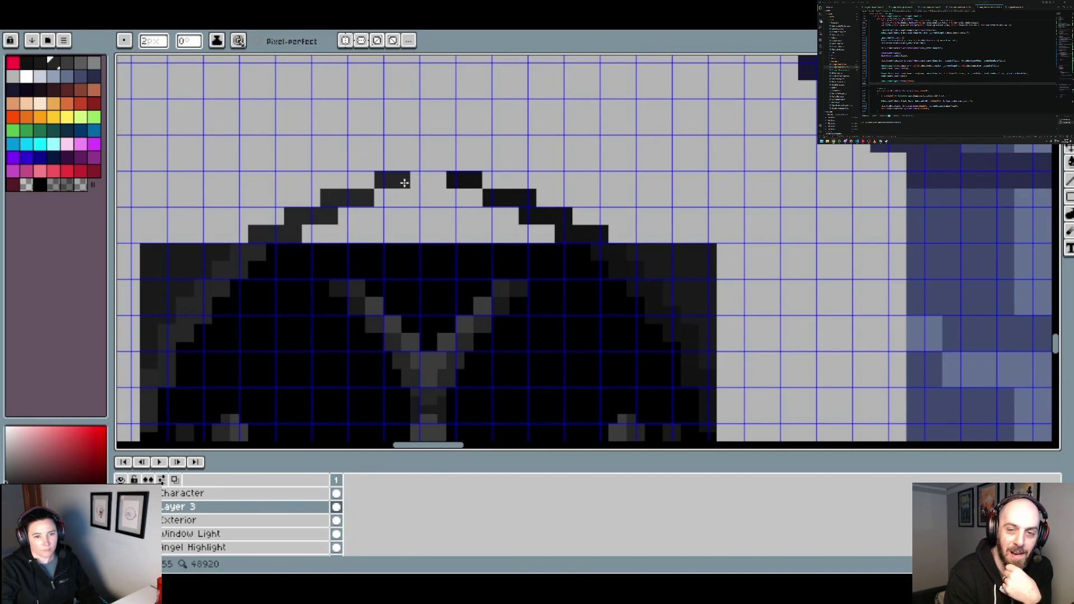
Place a single dark pixel at the arch apex
{"action": "left_click", "coordinate": [418, 162]}
{"action": "left_click", "coordinate": [420, 164], "text": "alt"}
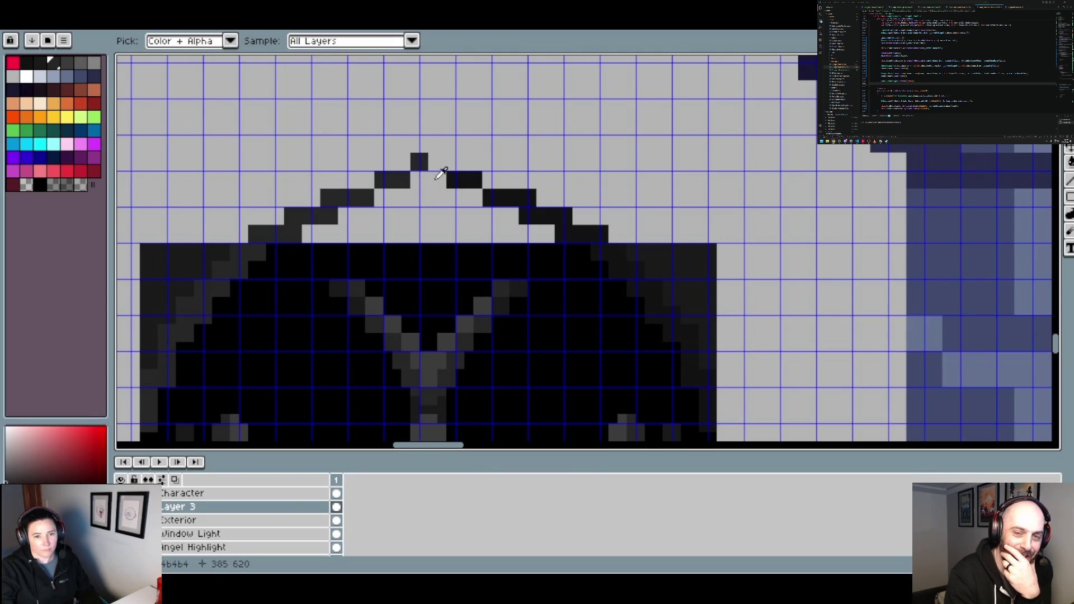
{"action": "scroll", "coordinate": [525, 243], "scroll_direction": "down", "scroll_amount": 3}
Bucket-fill the leftmost window's pointed arch top with black
{"action": "scroll", "coordinate": [540, 277], "scroll_direction": "down", "scroll_amount": 3}
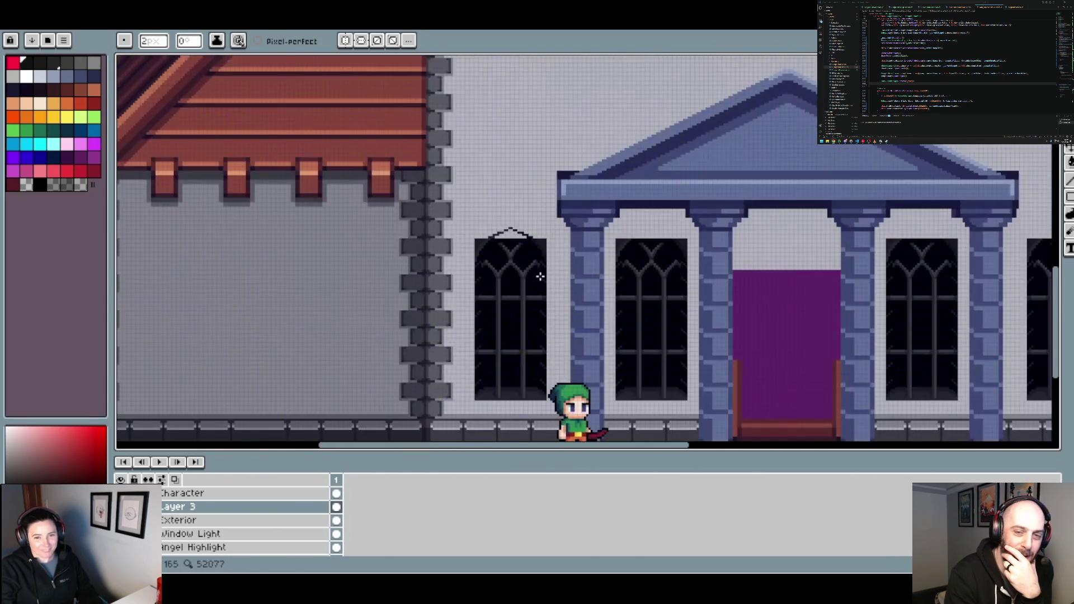
{"action": "scroll", "coordinate": [528, 255], "scroll_direction": "up", "scroll_amount": 3}
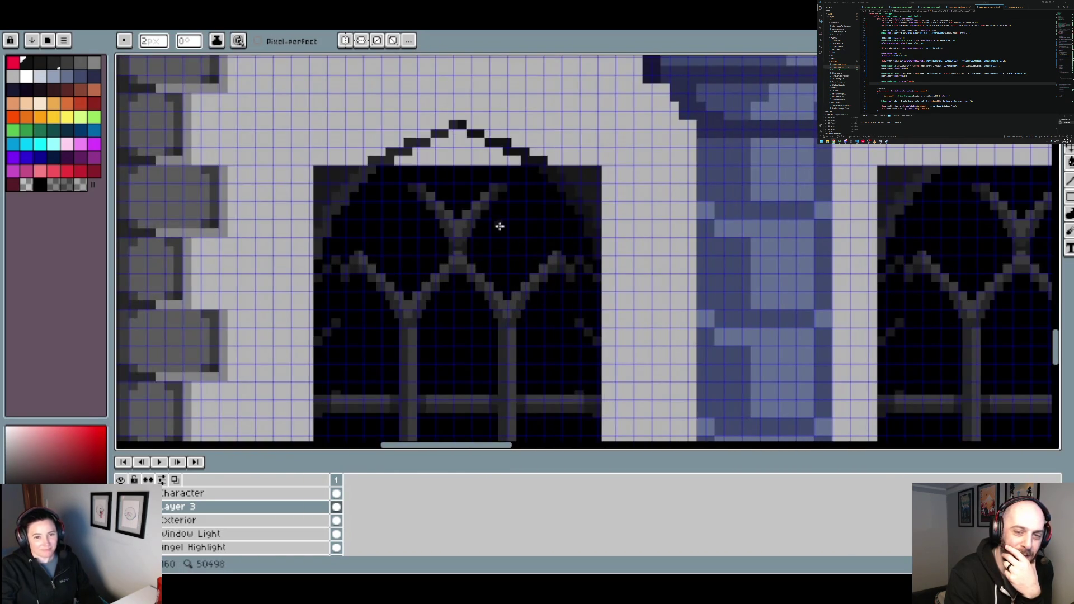
{"action": "key", "text": "g"}
{"action": "left_click", "coordinate": [443, 158]}
{"action": "scroll", "coordinate": [443, 158], "scroll_direction": "down", "scroll_amount": 3}
{"action": "scroll", "coordinate": [515, 186], "scroll_direction": "up", "scroll_amount": 3}
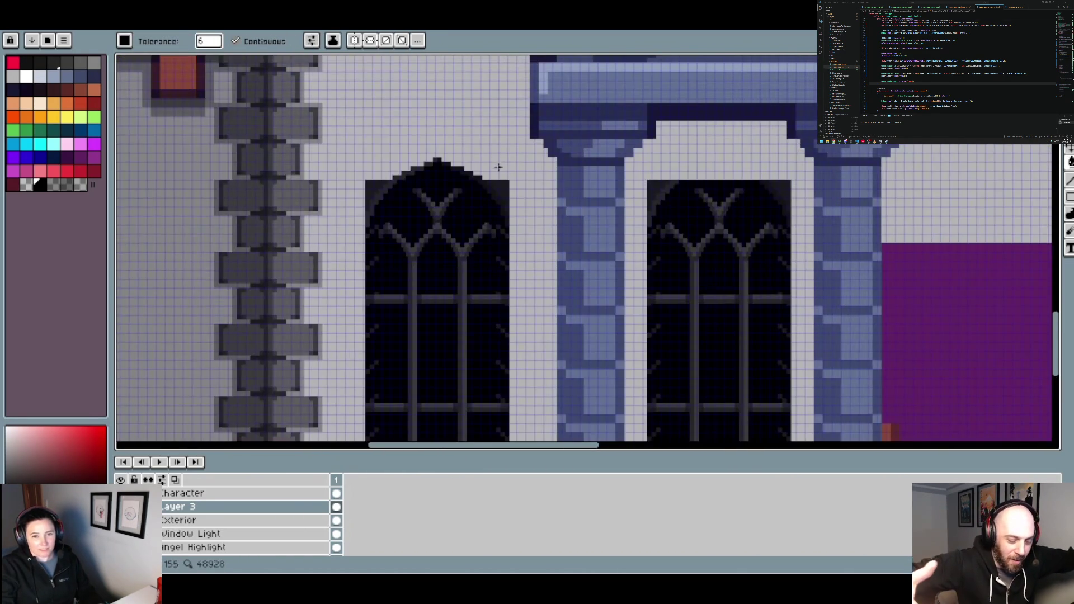
{"action": "scroll", "coordinate": [514, 186], "scroll_direction": "up", "scroll_amount": 2}
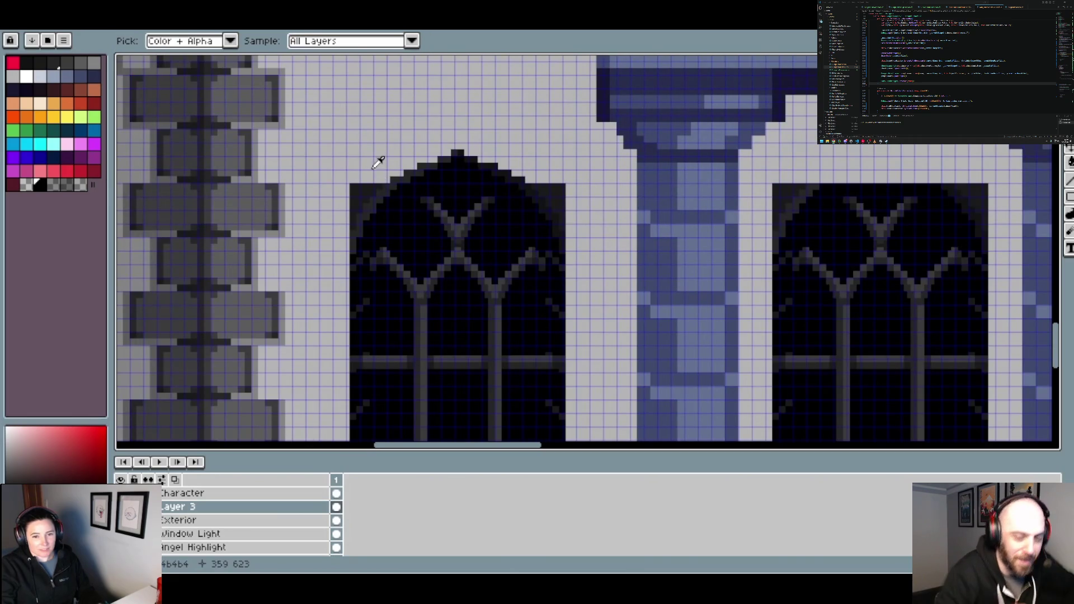
Bucket-fill the background corners left and right of the arch with transparent
{"action": "left_click", "coordinate": [29, 186]}
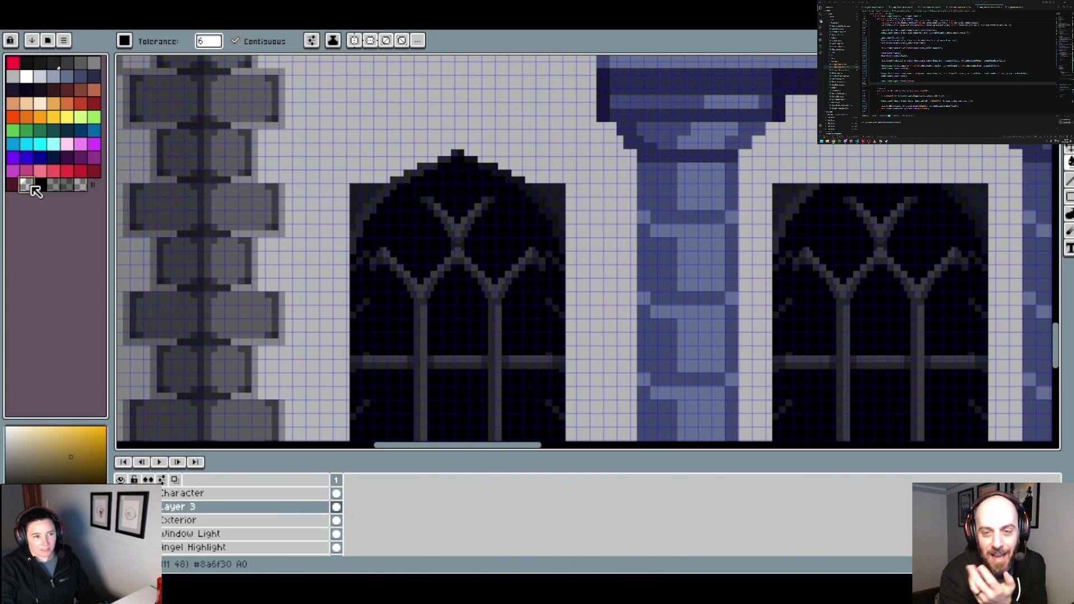
{"action": "left_click", "coordinate": [372, 188]}
{"action": "left_click", "coordinate": [561, 189]}
{"action": "scroll", "coordinate": [559, 190], "scroll_direction": "down", "scroll_amount": 3}
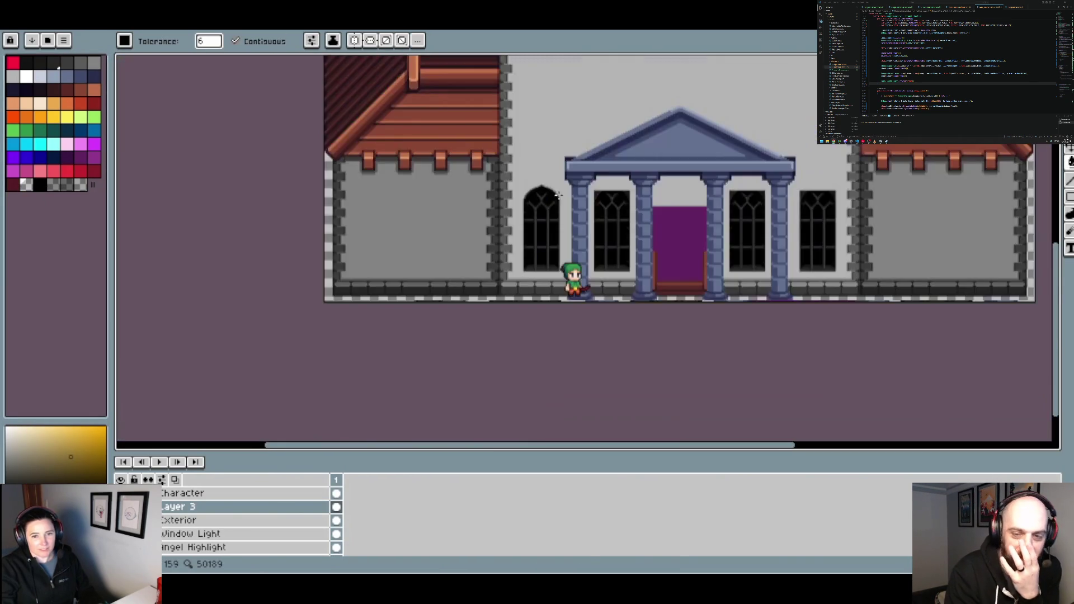
{"action": "scroll", "coordinate": [561, 205], "scroll_direction": "up", "scroll_amount": 2}
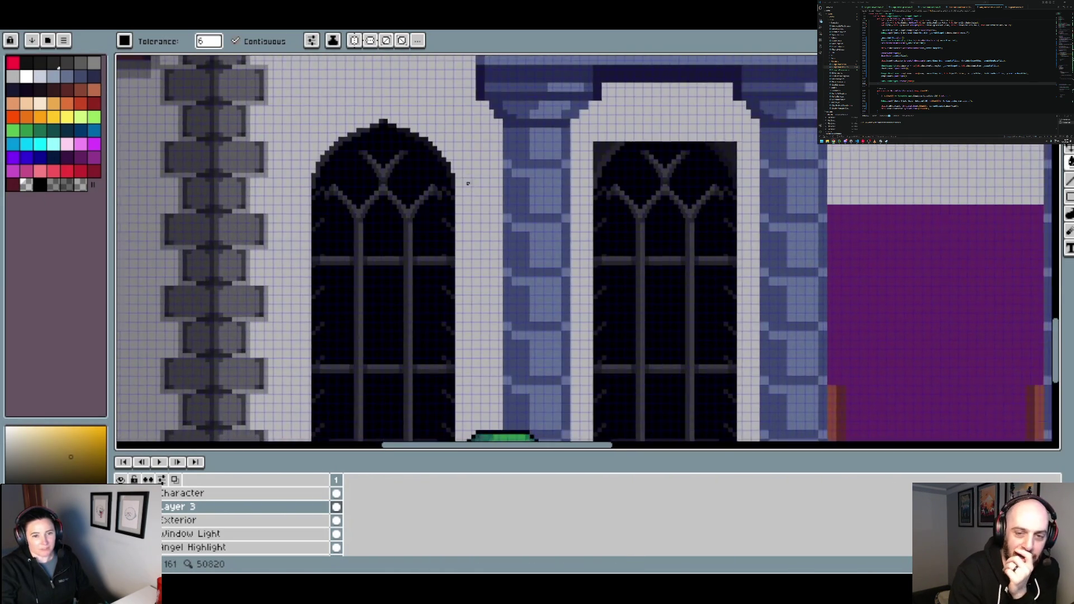
{"action": "scroll", "coordinate": [466, 184], "scroll_direction": "down", "scroll_amount": 1}
{"action": "scroll", "coordinate": [438, 145], "scroll_direction": "up", "scroll_amount": 4}
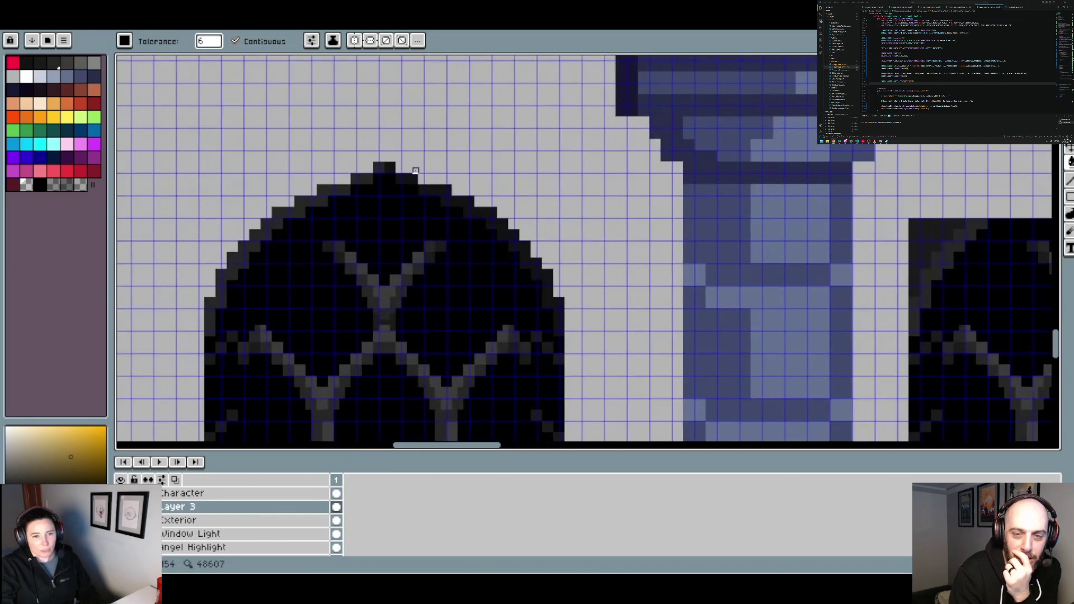
Pencil black pixels on either side of the arch peak
{"action": "left_click", "coordinate": [349, 180], "text": "alt"}
{"action": "key", "text": "b"}
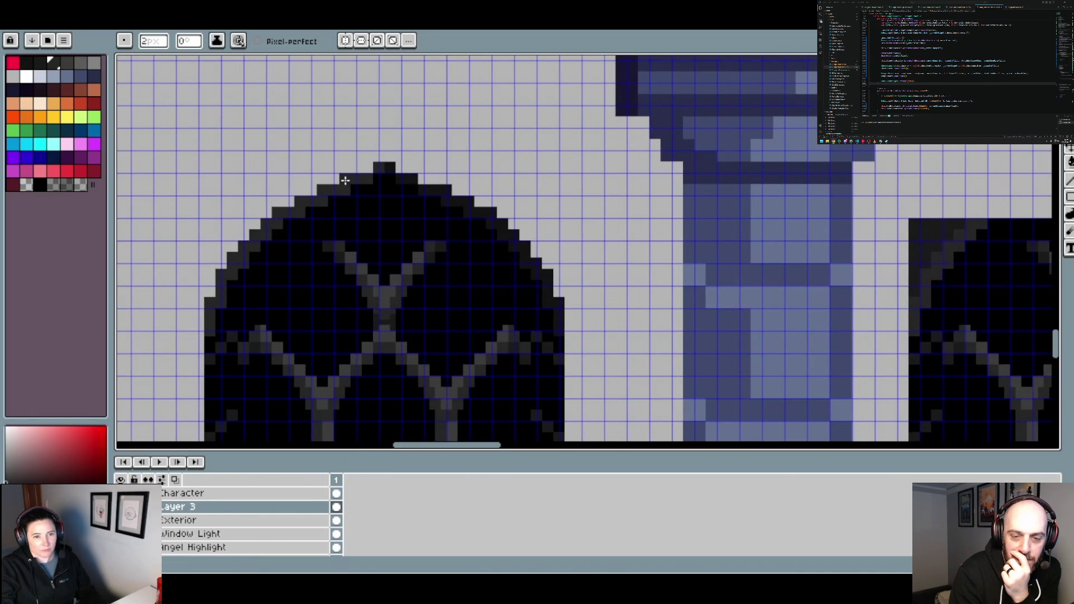
{"action": "left_click", "coordinate": [368, 163]}
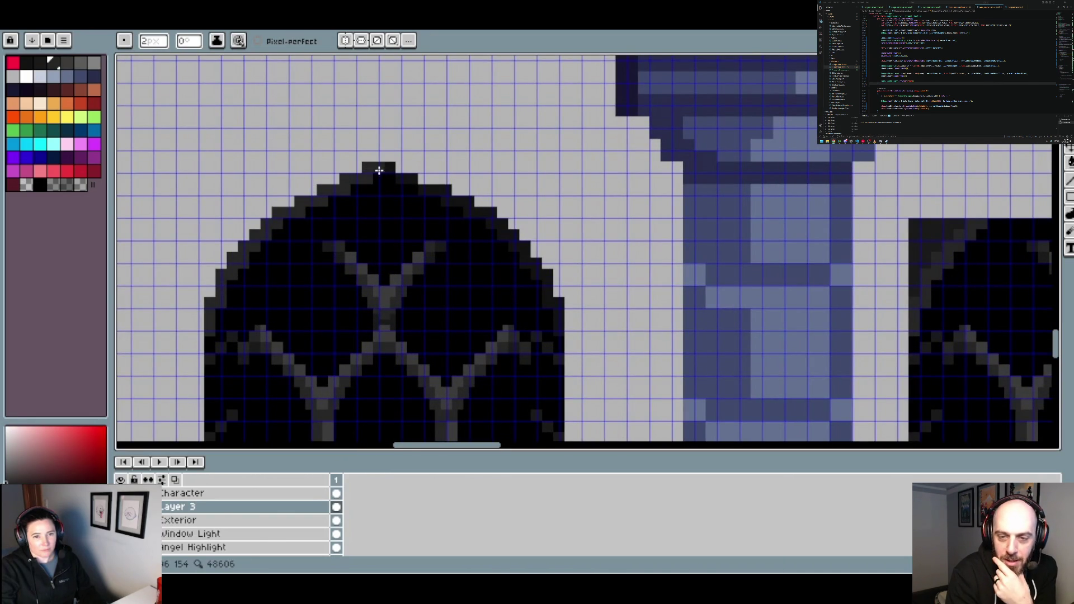
{"action": "left_click", "coordinate": [391, 168], "text": "alt"}
{"action": "left_click", "coordinate": [401, 167]}
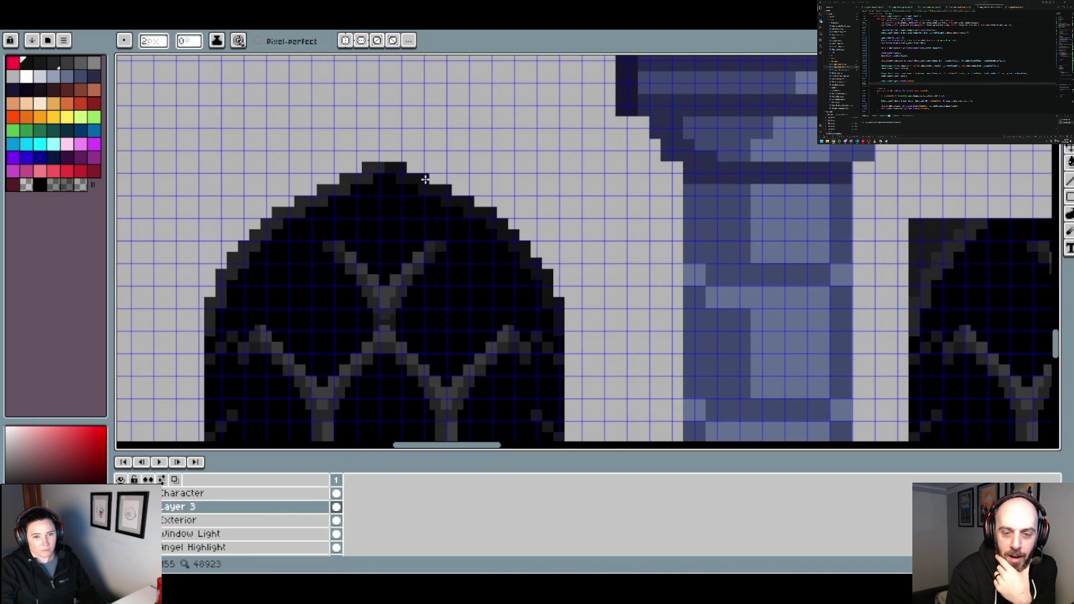
{"action": "scroll", "coordinate": [507, 186], "scroll_direction": "down", "scroll_amount": 1}
{"action": "scroll", "coordinate": [513, 192], "scroll_direction": "down", "scroll_amount": 1}
{"action": "scroll", "coordinate": [527, 202], "scroll_direction": "down", "scroll_amount": 1}
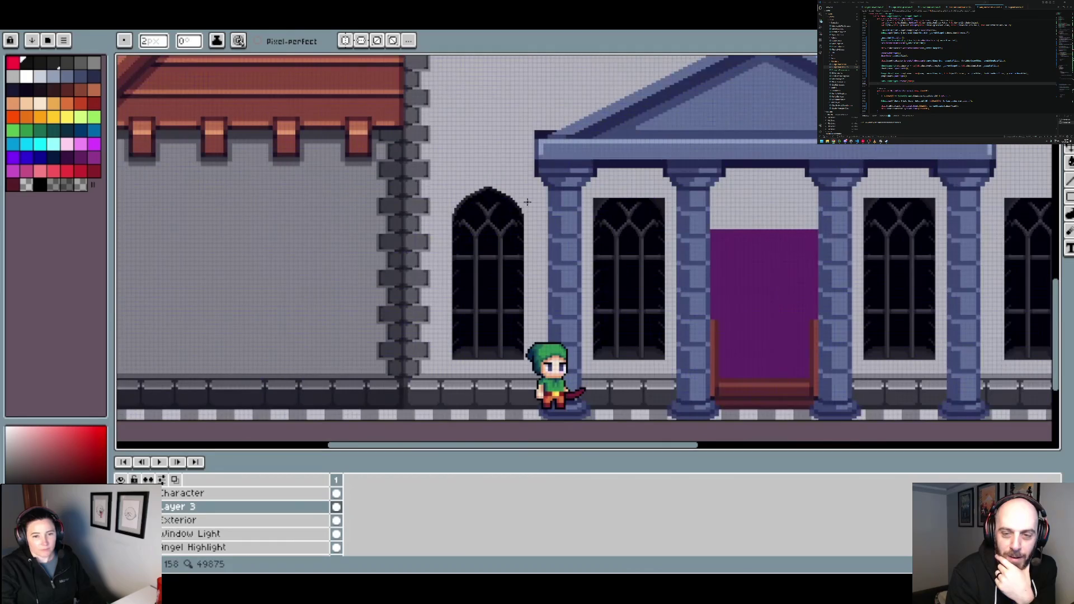
{"action": "scroll", "coordinate": [510, 201], "scroll_direction": "up", "scroll_amount": 2}
{"action": "scroll", "coordinate": [485, 190], "scroll_direction": "up", "scroll_amount": 2}
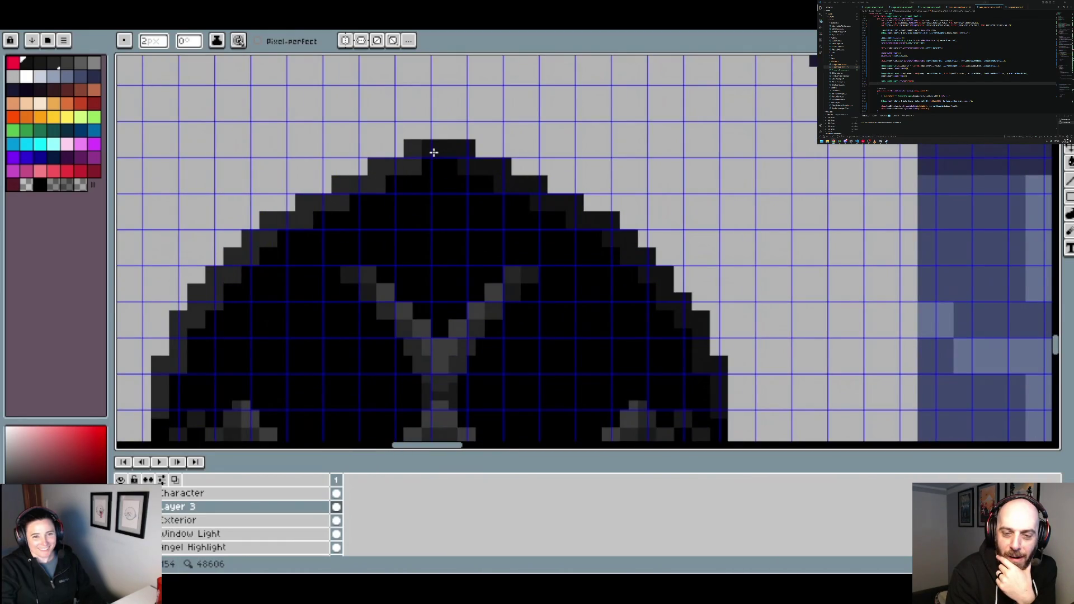
Erase the left and right outer pixels of the arch's top row to transparent
{"action": "left_click", "coordinate": [492, 133], "text": "alt"}
{"action": "left_click", "coordinate": [466, 148]}
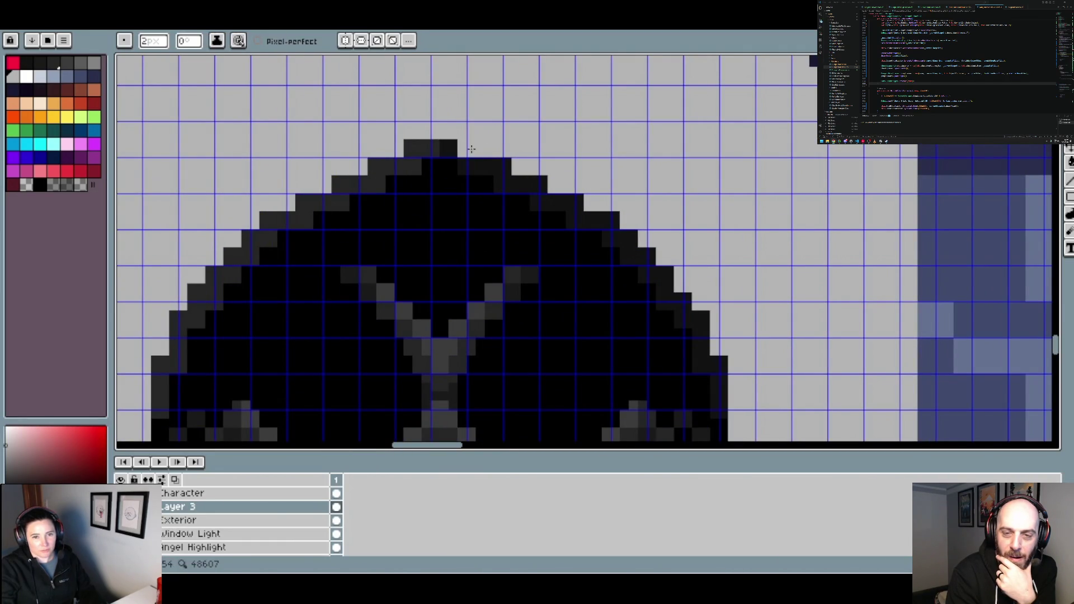
{"action": "left_click", "coordinate": [417, 151]}
{"action": "scroll", "coordinate": [418, 151], "scroll_direction": "down", "scroll_amount": 1}
{"action": "scroll", "coordinate": [484, 158], "scroll_direction": "down", "scroll_amount": 1}
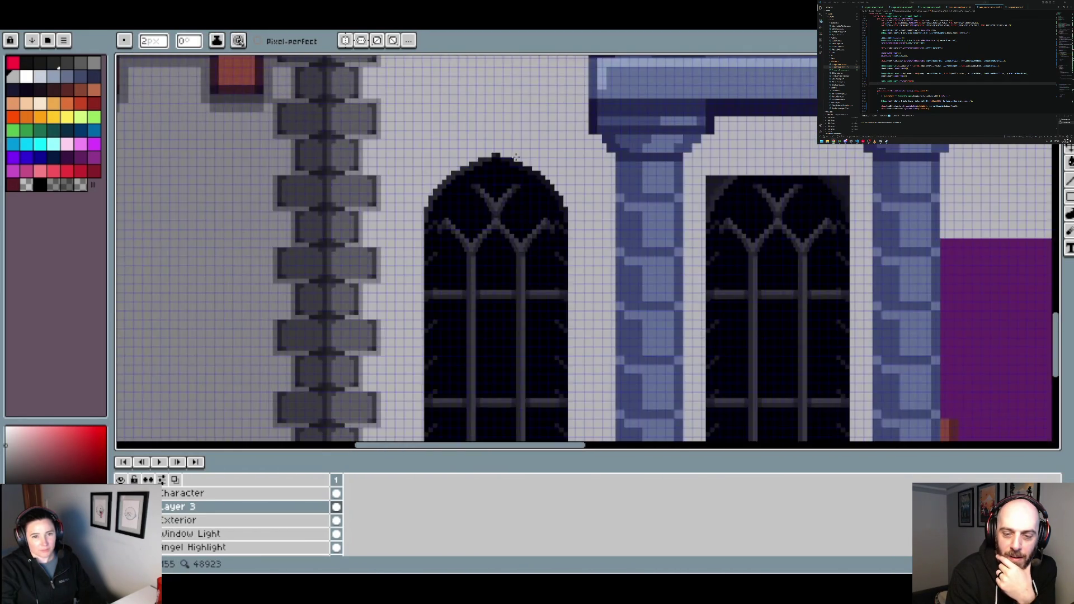
{"action": "scroll", "coordinate": [551, 166], "scroll_direction": "down", "scroll_amount": 1}
{"action": "scroll", "coordinate": [569, 171], "scroll_direction": "down", "scroll_amount": 1}
{"action": "scroll", "coordinate": [562, 171], "scroll_direction": "up", "scroll_amount": 2}
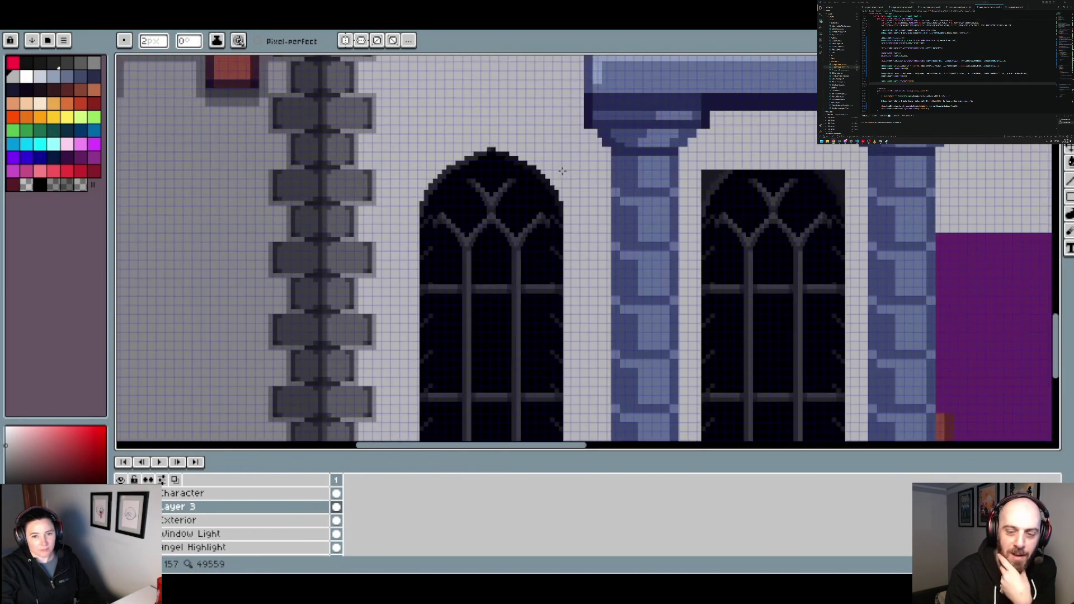
{"action": "scroll", "coordinate": [562, 171], "scroll_direction": "up", "scroll_amount": 1}
{"action": "scroll", "coordinate": [444, 150], "scroll_direction": "up", "scroll_amount": 1}
Repaint dark pixels along the arch's upper edge to form a one-pixel peak
{"action": "left_click", "coordinate": [433, 149]}
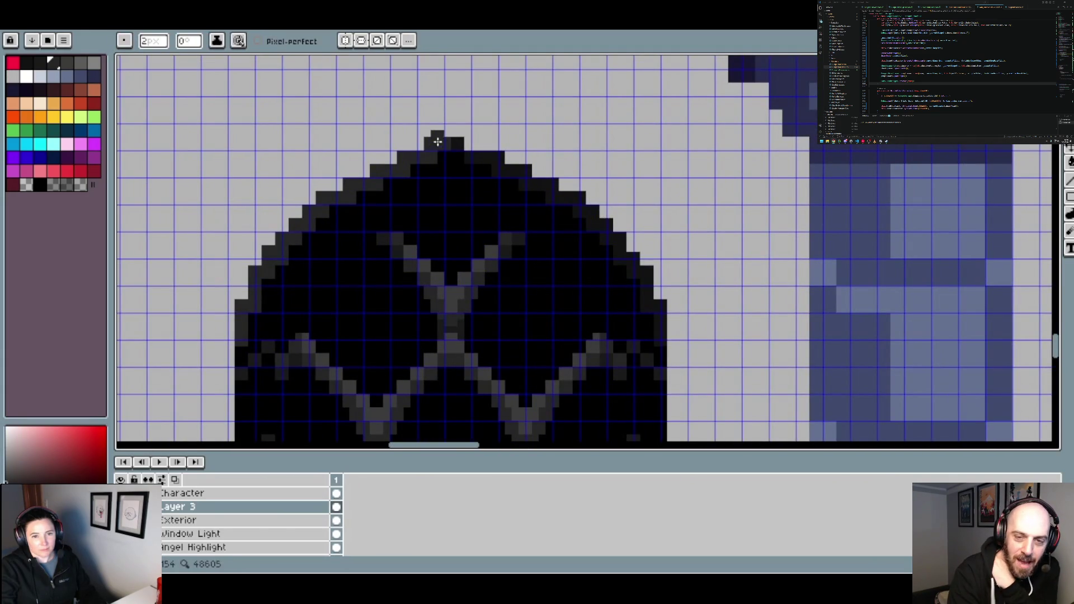
{"action": "left_click", "coordinate": [470, 137], "text": "alt"}
{"action": "left_click_drag", "start_coordinate": [453, 135], "coordinate": [492, 151]}
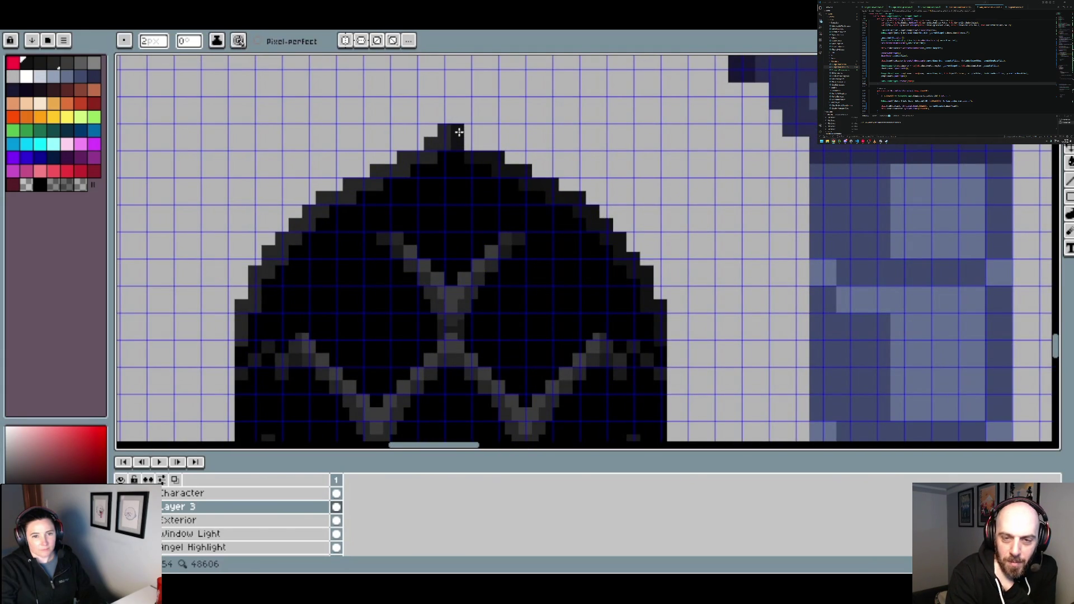
{"action": "scroll", "coordinate": [526, 169], "scroll_direction": "down", "scroll_amount": 2}
{"action": "scroll", "coordinate": [524, 168], "scroll_direction": "down", "scroll_amount": 2}
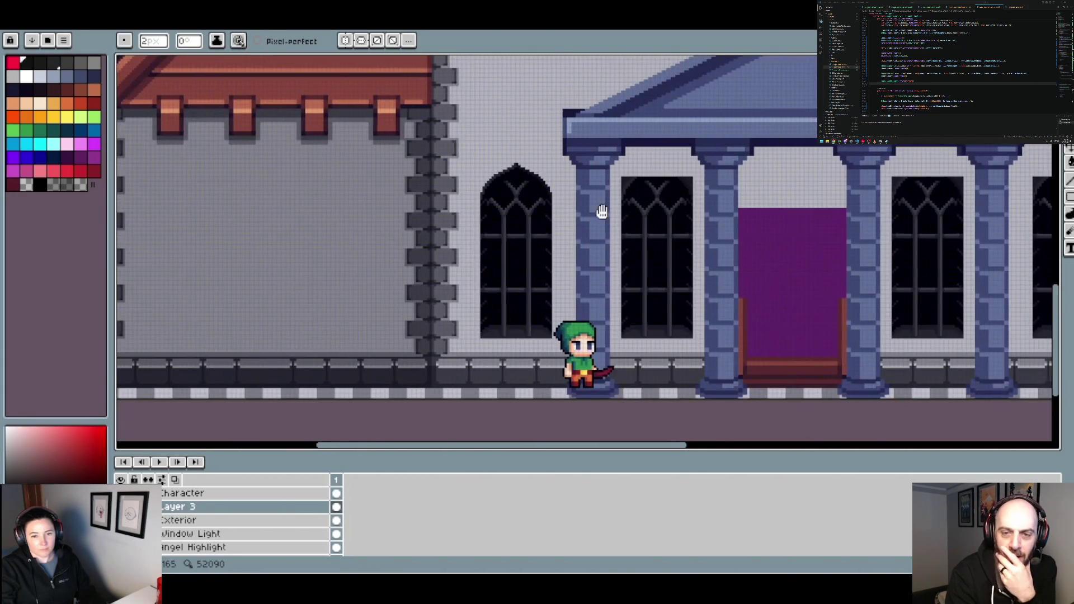
{"action": "scroll", "coordinate": [559, 201], "scroll_direction": "down", "scroll_amount": 1}
{"action": "scroll", "coordinate": [486, 195], "scroll_direction": "down", "scroll_amount": 1}
{"action": "scroll", "coordinate": [486, 195], "scroll_direction": "up", "scroll_amount": 3}
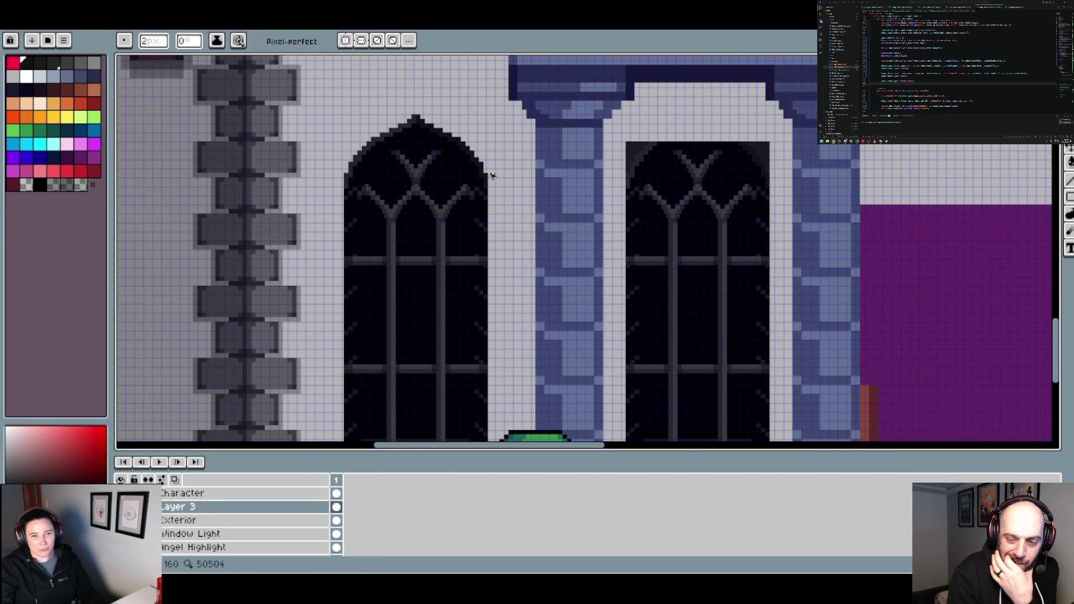
Select the leftmost window's pointed arch and trial a copy over the centre window, then cancel
{"action": "key", "text": "m"}
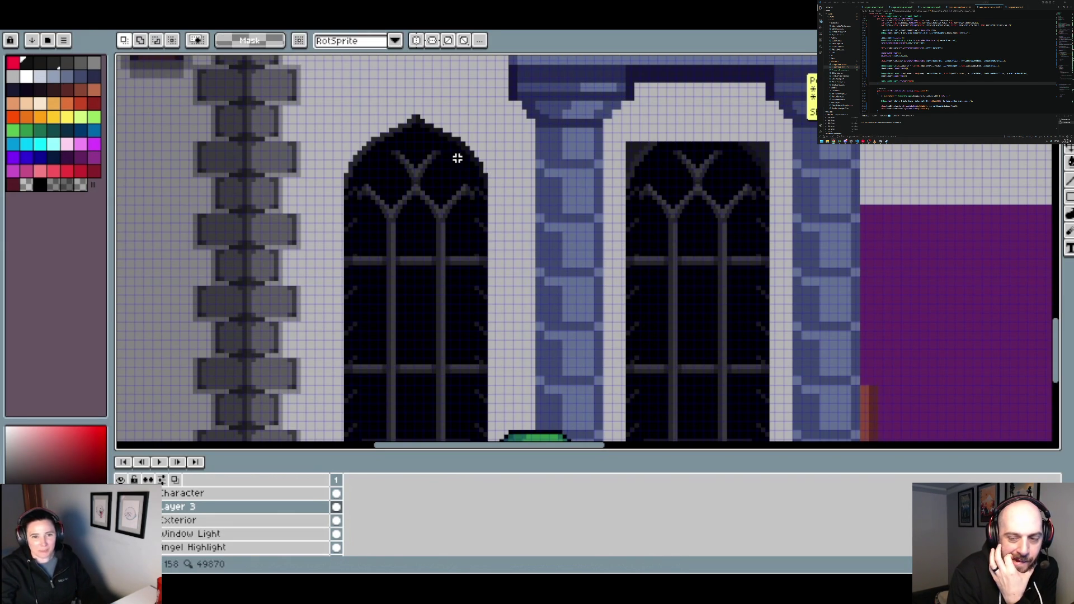
{"action": "scroll", "coordinate": [472, 162], "scroll_direction": "up", "scroll_amount": 2}
{"action": "scroll", "coordinate": [490, 180], "scroll_direction": "up", "scroll_amount": 1}
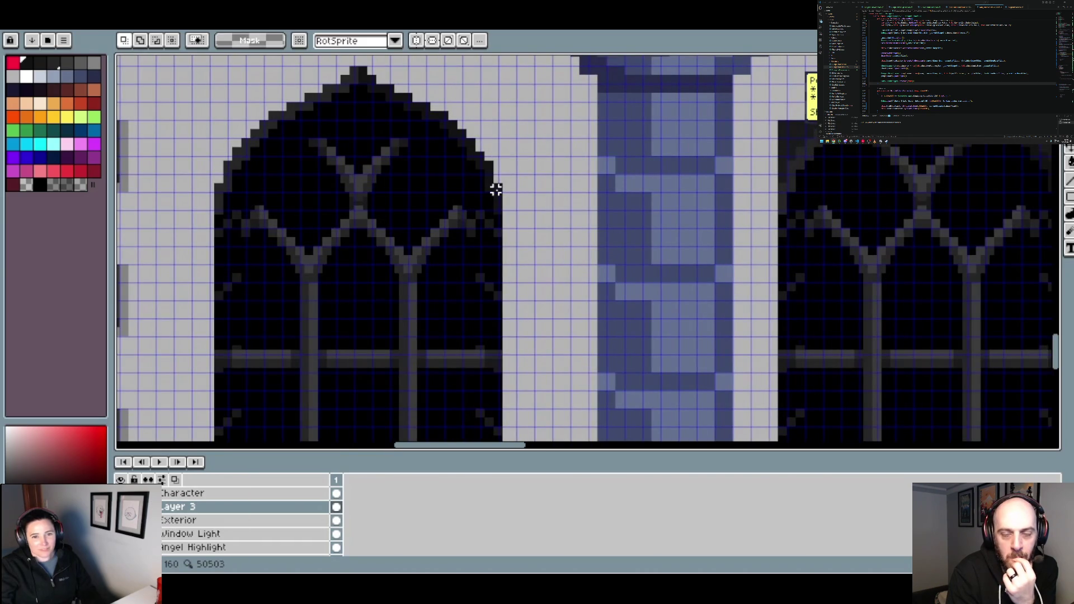
{"action": "left_click_drag", "start_coordinate": [499, 190], "coordinate": [222, 70]}
{"action": "scroll", "coordinate": [246, 91], "scroll_direction": "down", "scroll_amount": 1}
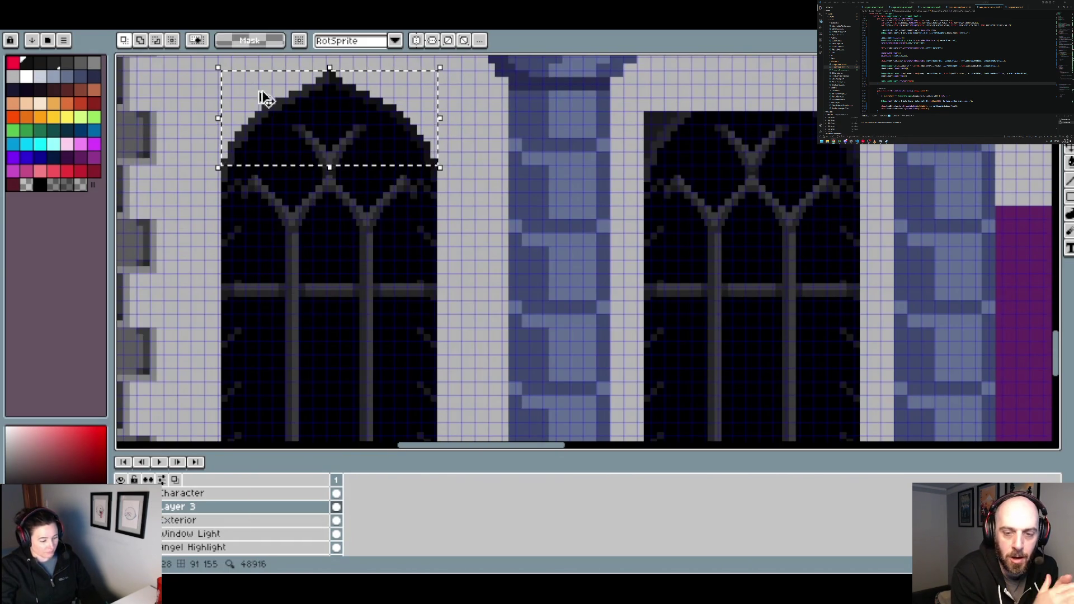
{"action": "left_click_drag", "start_coordinate": [802, 147], "coordinate": [604, 186]}
{"action": "key", "text": "ctrl+t"}
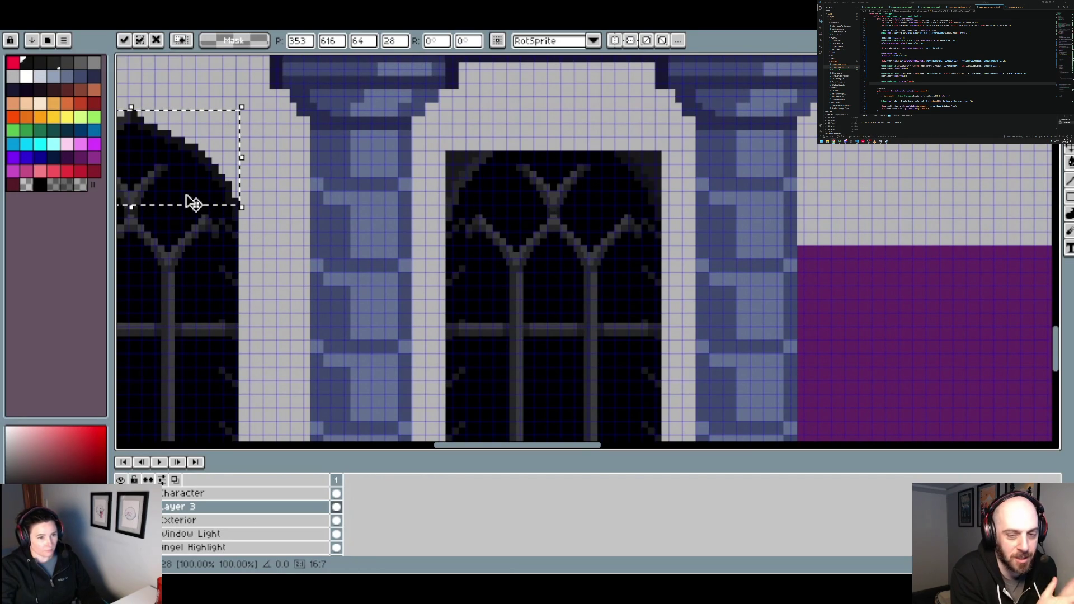
{"action": "mouse_move", "coordinate": [193, 203]}
{"action": "left_mouse_down"}
{"action": "mouse_move", "coordinate": [627, 168]}
{"action": "mouse_move", "coordinate": [613, 185]}
{"action": "left_mouse_up"}
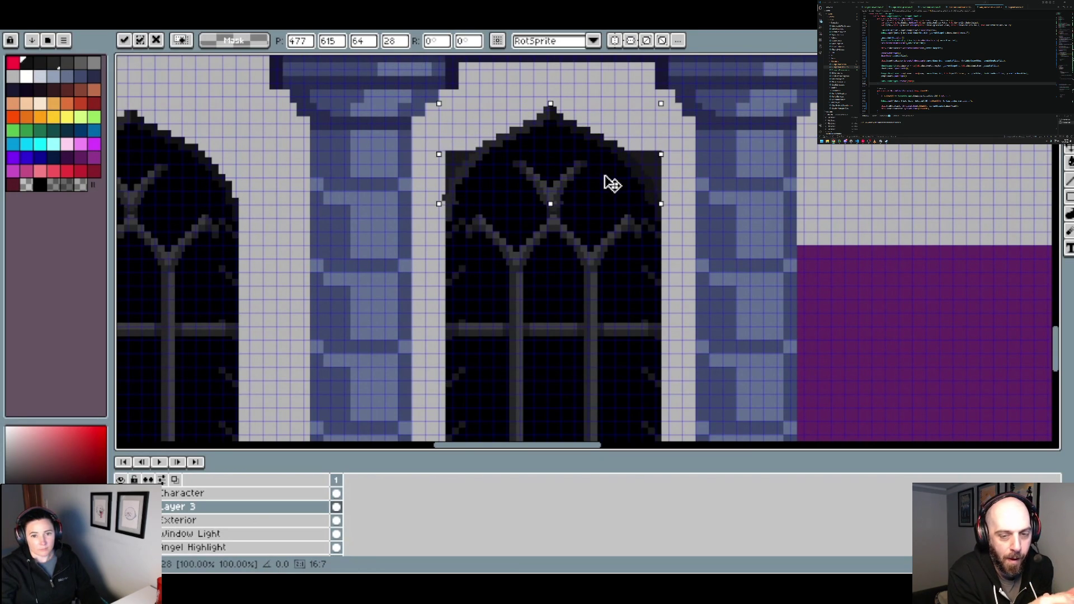
{"action": "key", "text": "Escape"}
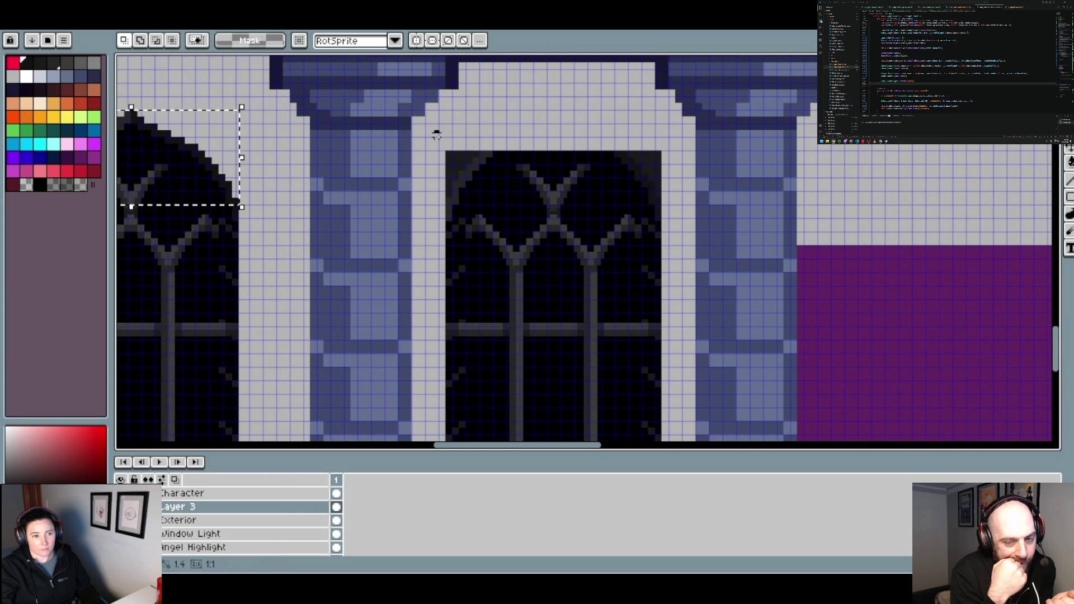
Delete the flat top of the window left of the doorway and place the arch copy there
{"action": "left_click_drag", "start_coordinate": [436, 134], "coordinate": [643, 201]}
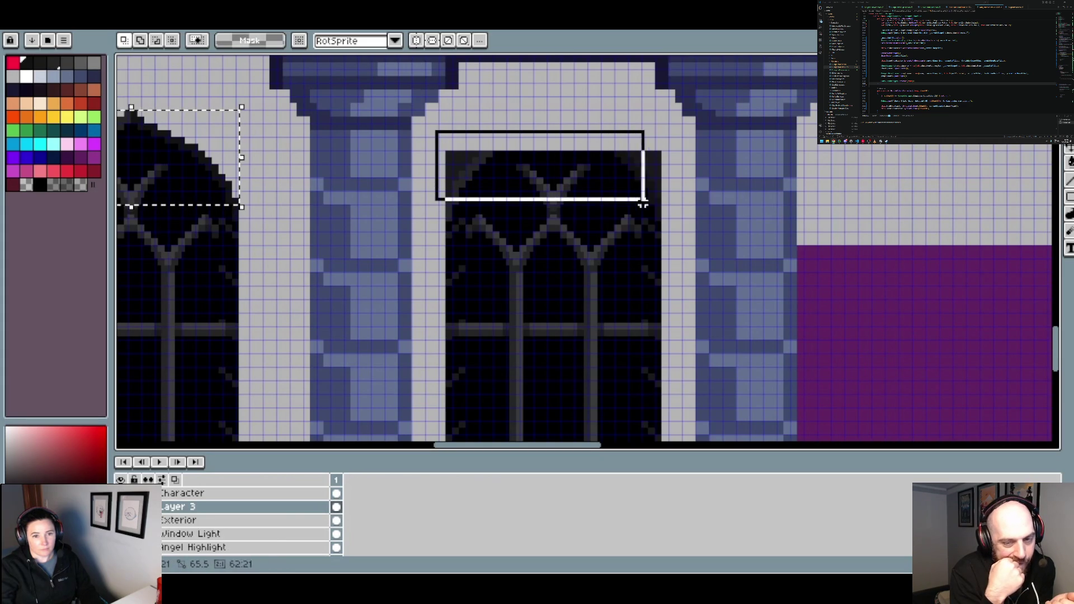
{"action": "left_click_drag", "start_coordinate": [643, 202], "coordinate": [670, 202]}
{"action": "key", "text": "Delete"}
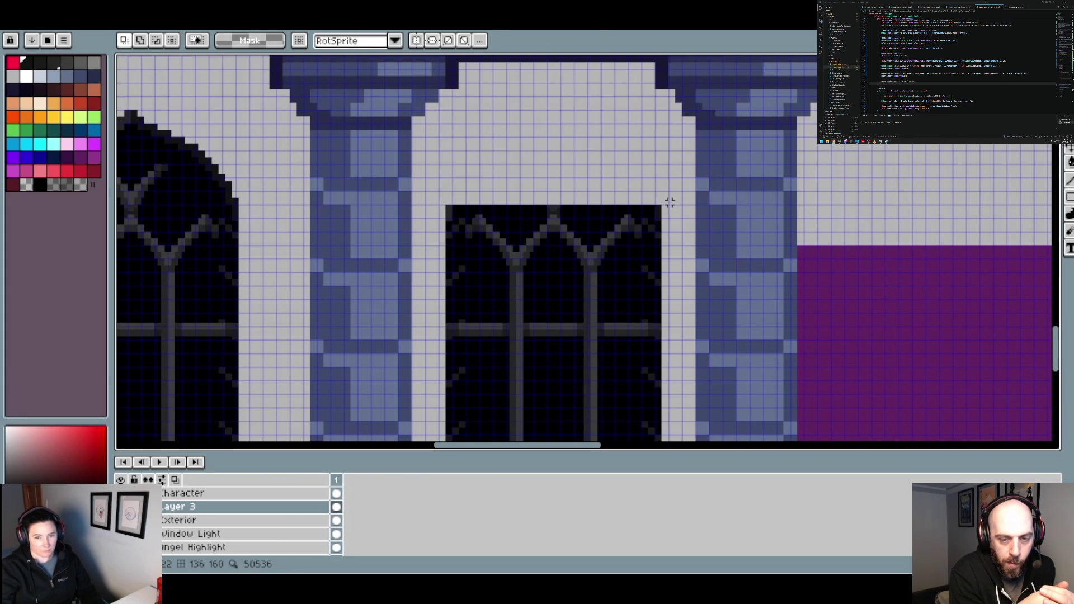
{"action": "key", "text": "ctrl+shift+d"}
{"action": "left_click_drag", "start_coordinate": [211, 156], "coordinate": [614, 166]}
{"action": "scroll", "coordinate": [614, 166], "scroll_direction": "down", "scroll_amount": 1}
{"action": "scroll", "coordinate": [613, 164], "scroll_direction": "down", "scroll_amount": 1}
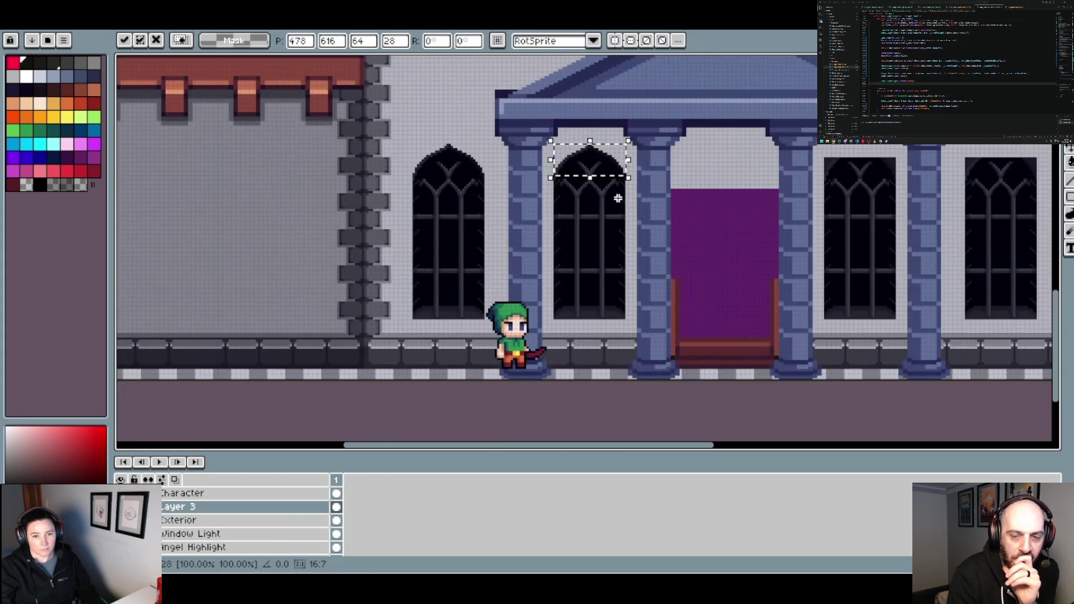
{"action": "key", "text": "Return"}
Sample the dark window colour for the pencil and check the spacing between windows and pillars
{"action": "scroll", "coordinate": [616, 210], "scroll_direction": "up", "scroll_amount": 1}
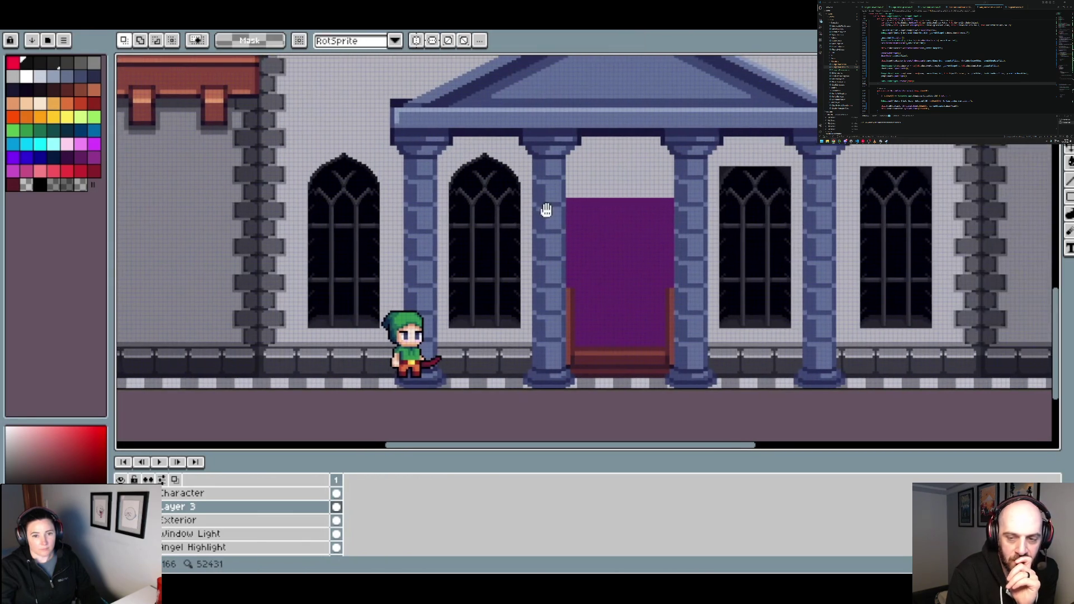
{"action": "scroll", "coordinate": [291, 175], "scroll_direction": "up", "scroll_amount": 3}
{"action": "left_click", "coordinate": [344, 192], "text": "alt"}
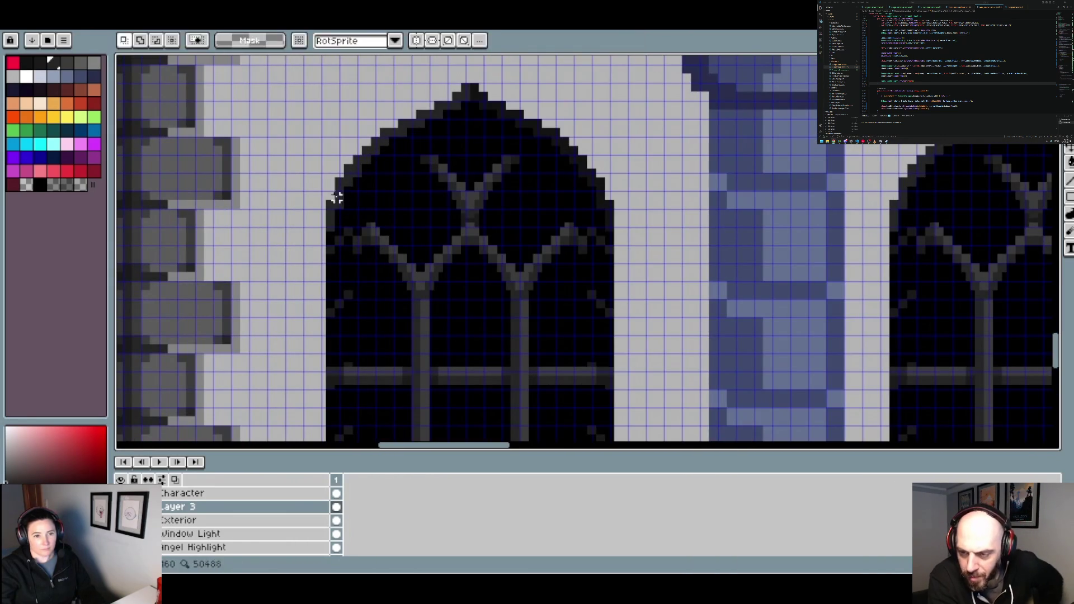
{"action": "key", "text": "b"}
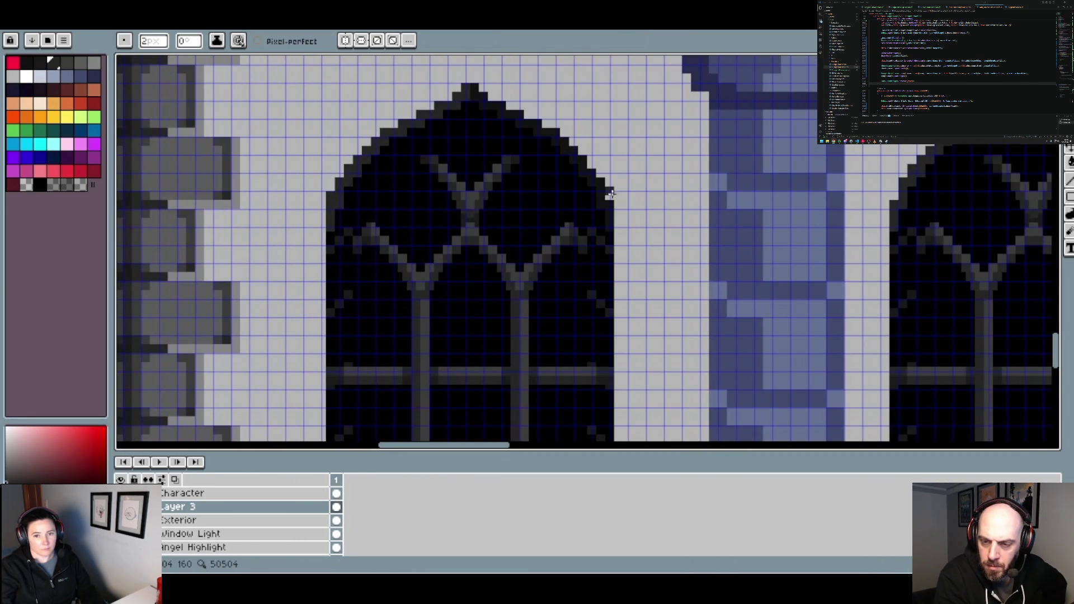
{"action": "scroll", "coordinate": [612, 195], "scroll_direction": "down", "scroll_amount": 3}
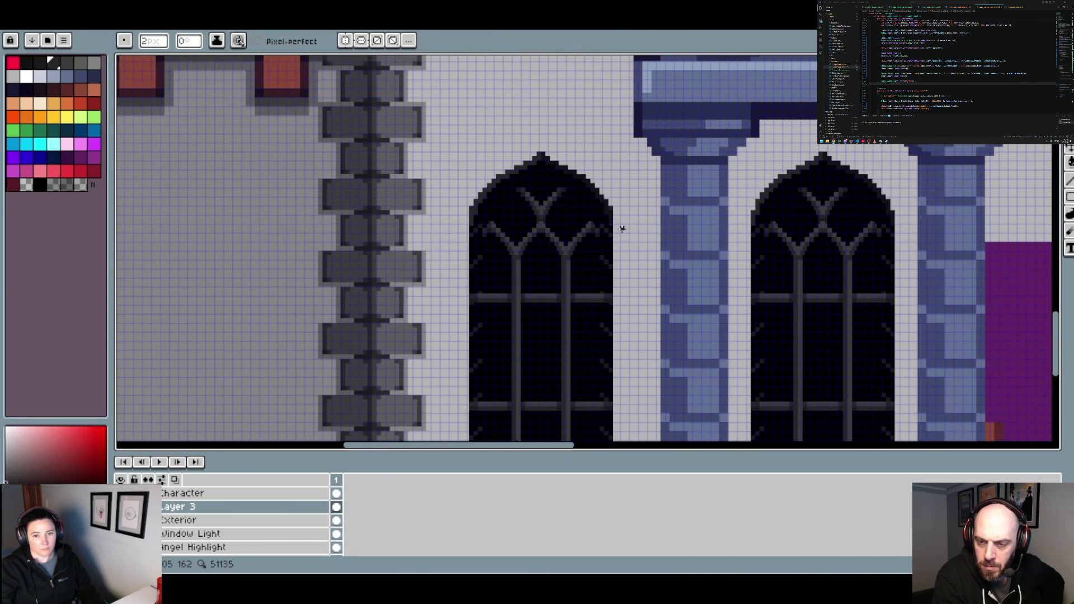
{"action": "scroll", "coordinate": [622, 228], "scroll_direction": "up", "scroll_amount": 3}
{"action": "left_click", "coordinate": [589, 193], "text": "alt"}
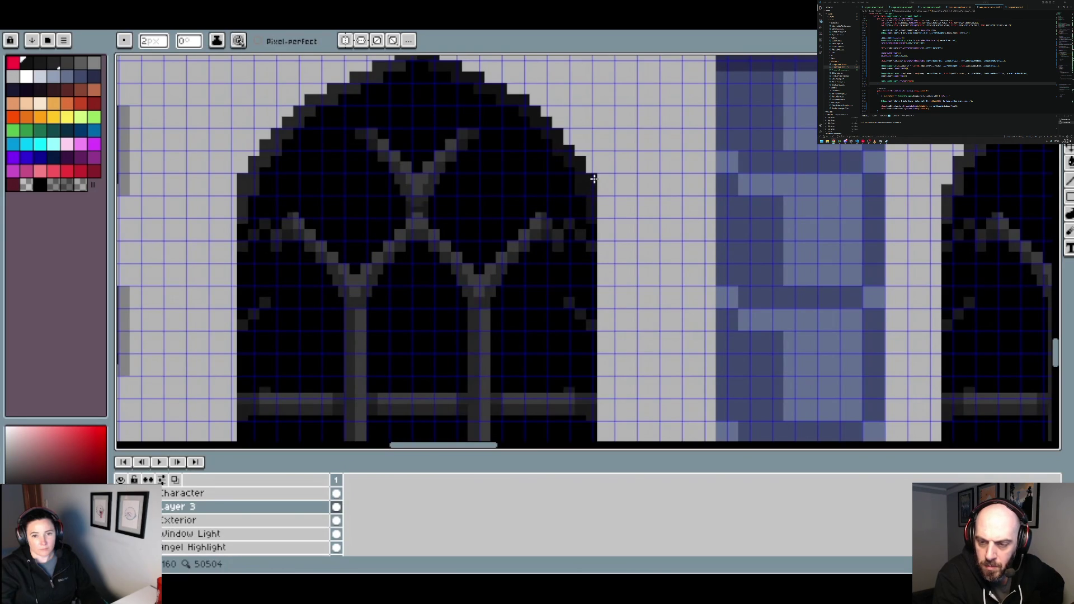
{"action": "scroll", "coordinate": [599, 208], "scroll_direction": "down", "scroll_amount": 1}
{"action": "scroll", "coordinate": [628, 216], "scroll_direction": "down", "scroll_amount": 2}
{"action": "scroll", "coordinate": [466, 230], "scroll_direction": "down", "scroll_amount": 3}
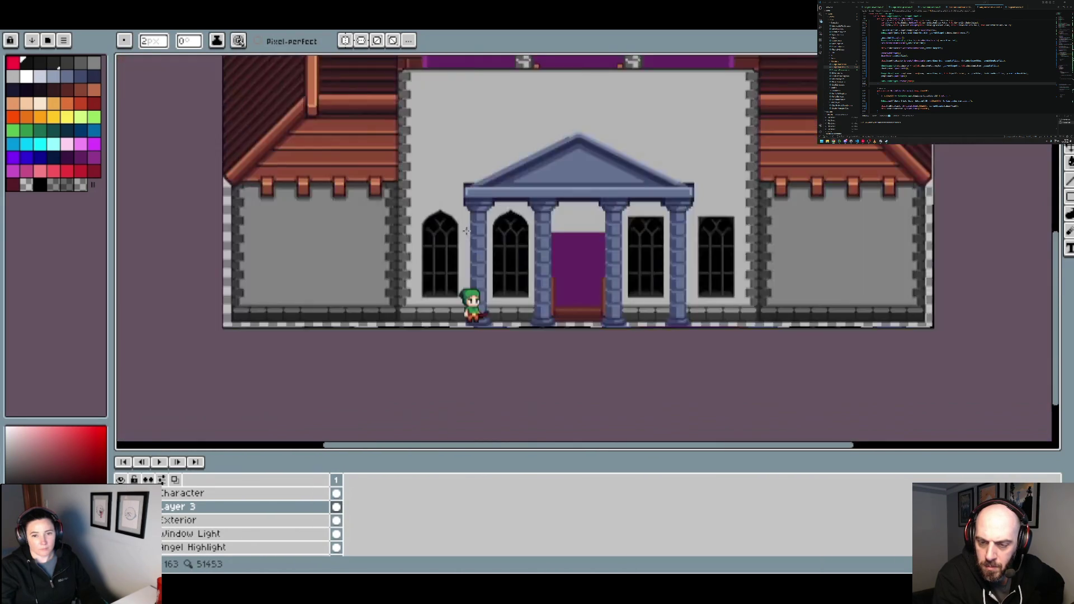
{"action": "scroll", "coordinate": [466, 231], "scroll_direction": "down", "scroll_amount": 1}
{"action": "scroll", "coordinate": [524, 240], "scroll_direction": "up", "scroll_amount": 2}
{"action": "key", "text": "v"}
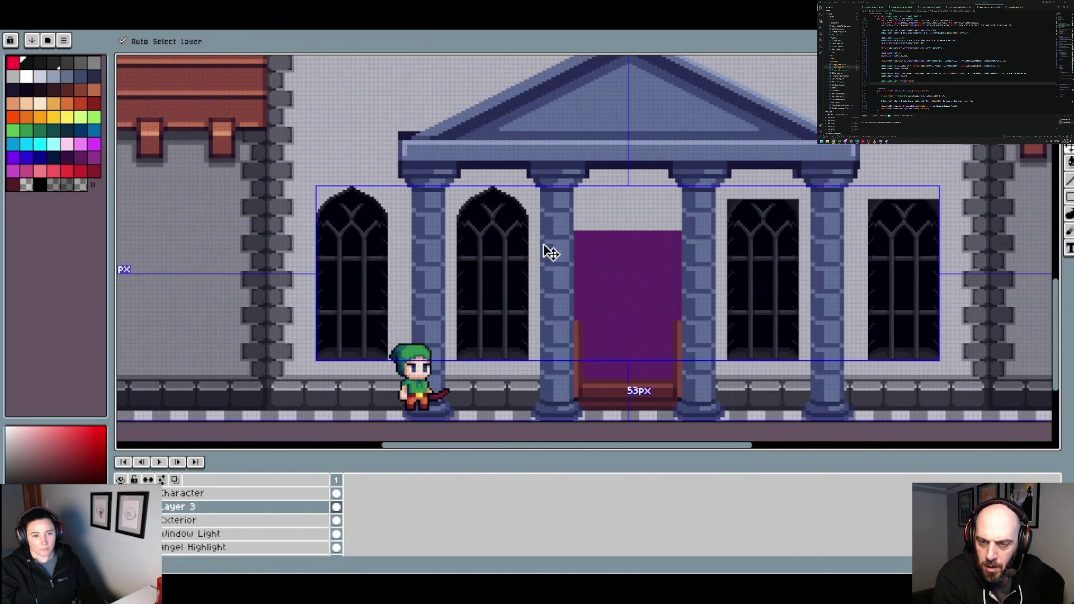
{"action": "key", "text": "b"}
{"action": "key", "text": "ctrl"}
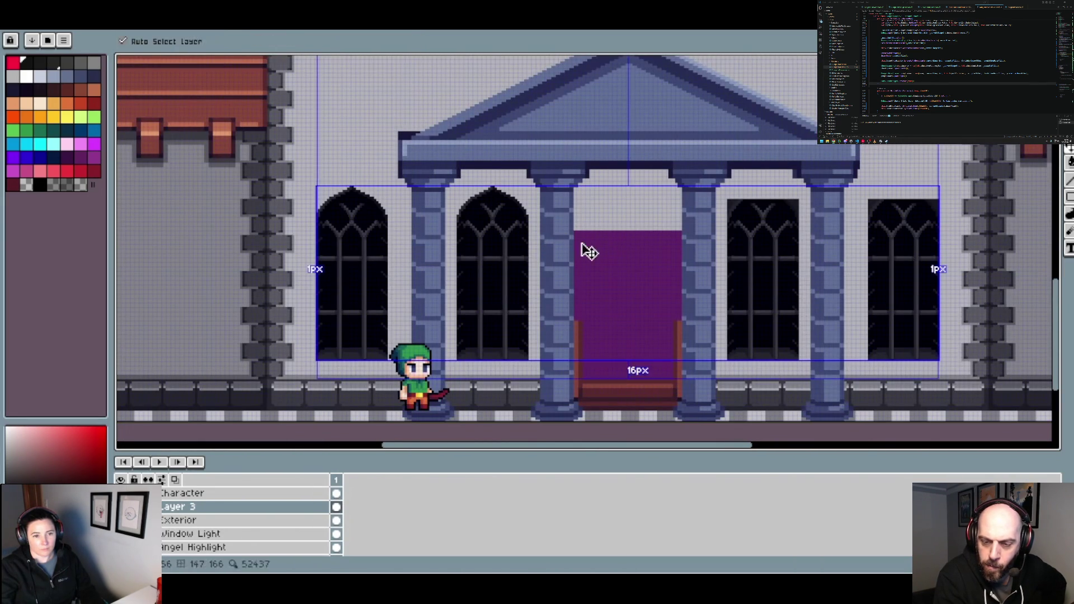
{"action": "left_click_drag", "start_coordinate": [682, 253], "coordinate": [607, 245]}
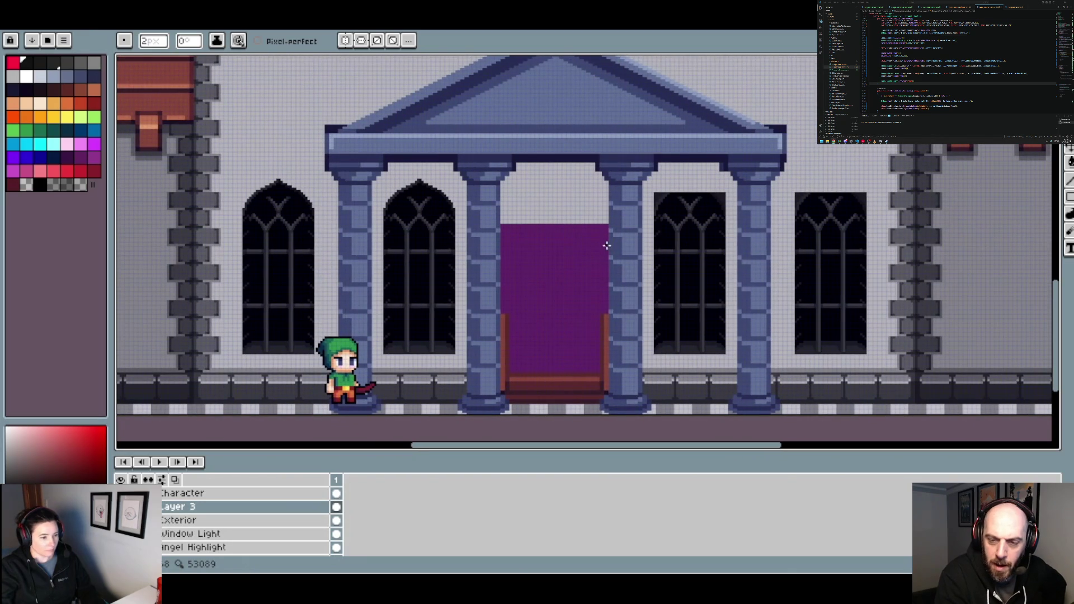
Paste another arch copy and move it over the window right of the purple doorway
{"action": "scroll", "coordinate": [627, 212], "scroll_direction": "up", "scroll_amount": 1}
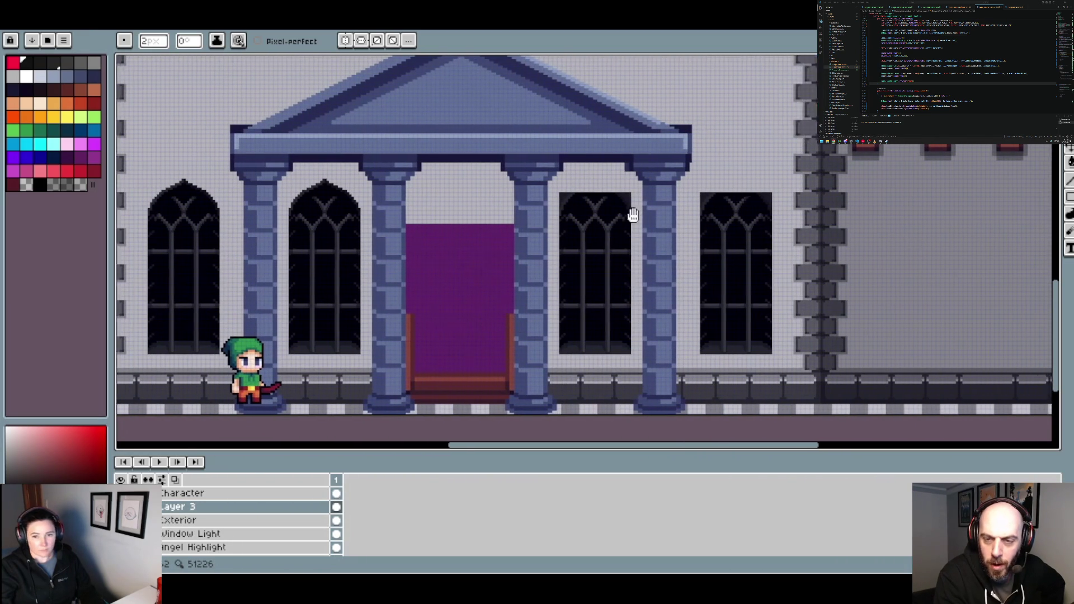
{"action": "scroll", "coordinate": [599, 207], "scroll_direction": "up", "scroll_amount": 3}
{"action": "scroll", "coordinate": [599, 207], "scroll_direction": "down", "scroll_amount": 1}
{"action": "left_click_drag", "start_coordinate": [341, 201], "coordinate": [643, 235]}
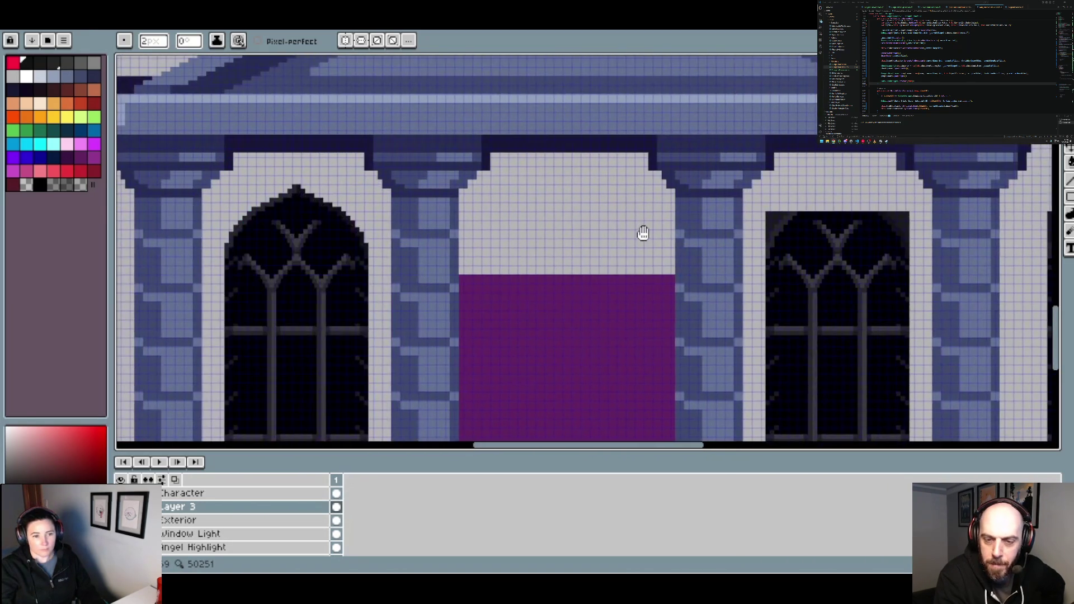
{"action": "scroll", "coordinate": [406, 247], "scroll_direction": "up", "scroll_amount": 1}
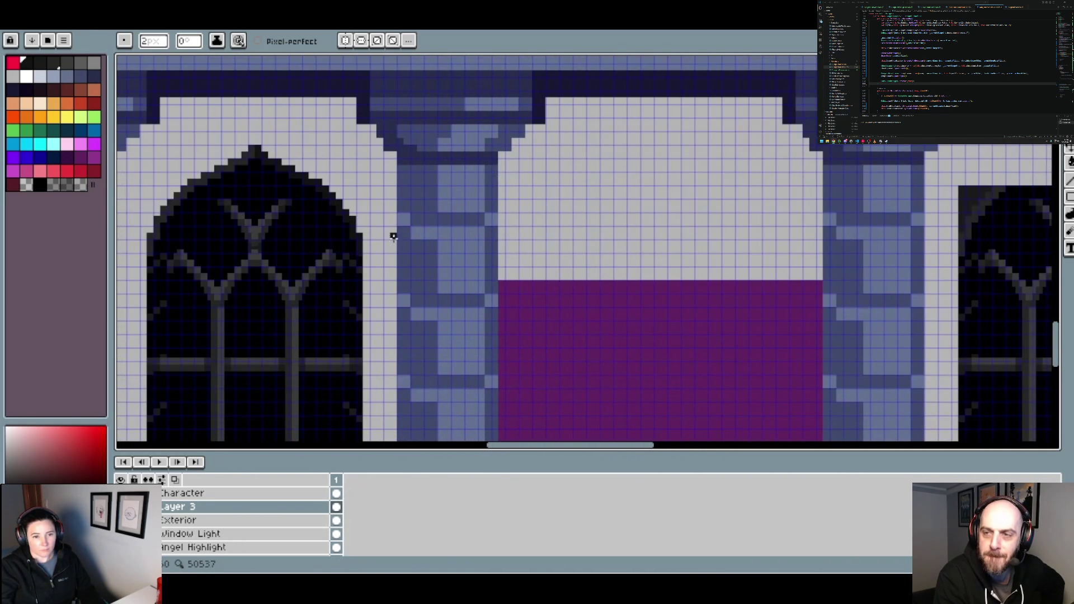
{"action": "scroll", "coordinate": [461, 244], "scroll_direction": "left", "scroll_amount": 5}
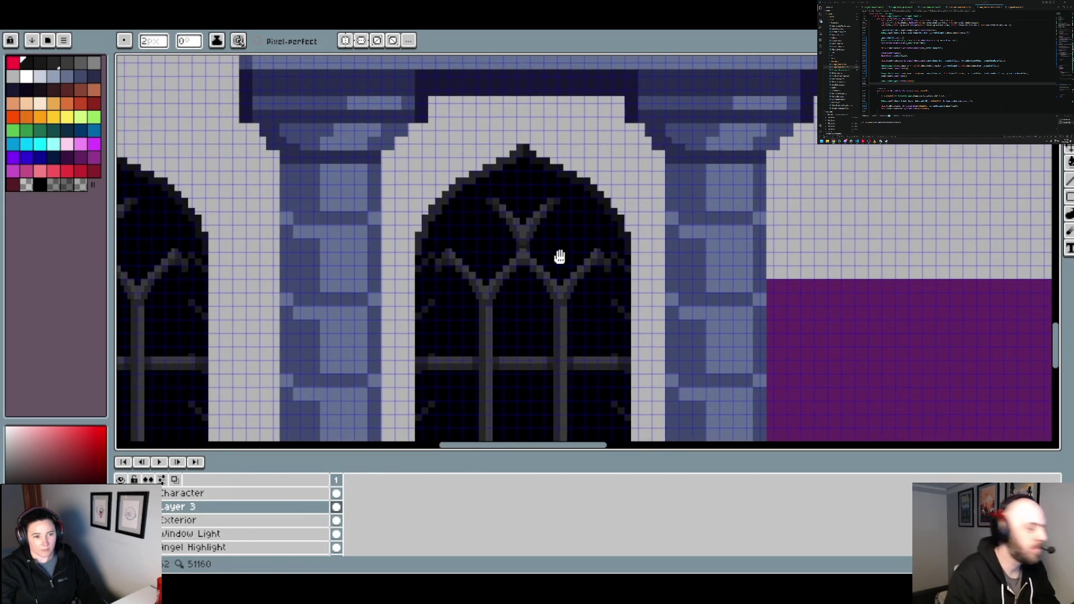
{"action": "key", "text": "ctrl+v"}
{"action": "scroll", "coordinate": [565, 256], "scroll_direction": "right", "scroll_amount": 5}
{"action": "mouse_move", "coordinate": [359, 235]}
{"action": "left_mouse_down"}
{"action": "mouse_move", "coordinate": [912, 280]}
{"action": "mouse_move", "coordinate": [426, 256]}
{"action": "left_mouse_up"}
Drop the floating arch copy and centre the view on the purple doorway
{"action": "key", "text": "Return"}
{"action": "scroll", "coordinate": [419, 231], "scroll_direction": "up", "scroll_amount": 1}
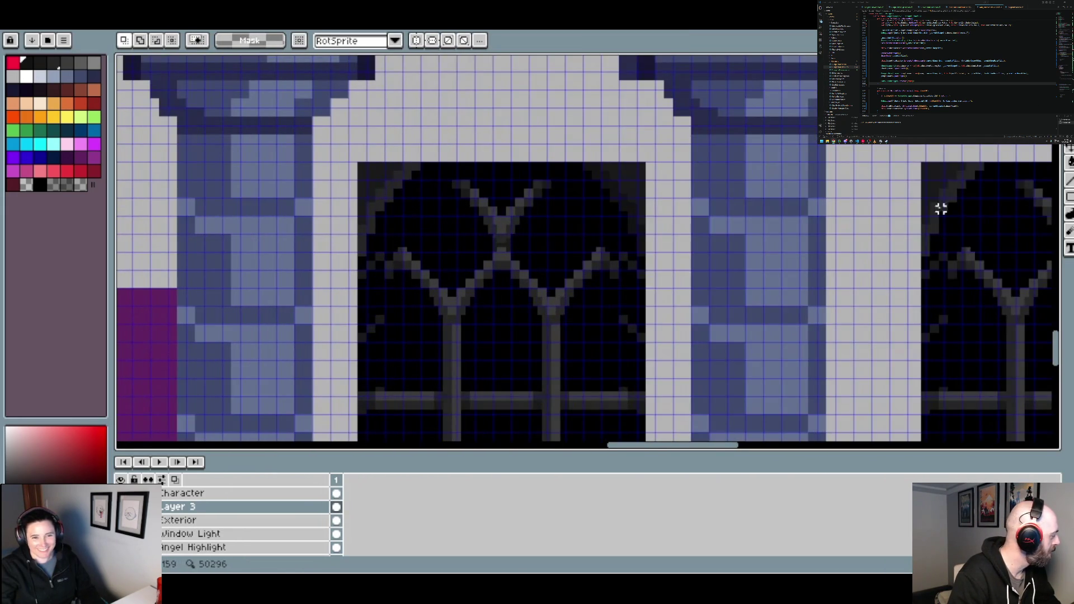
{"action": "scroll", "coordinate": [431, 252], "scroll_direction": "down", "scroll_amount": 1}
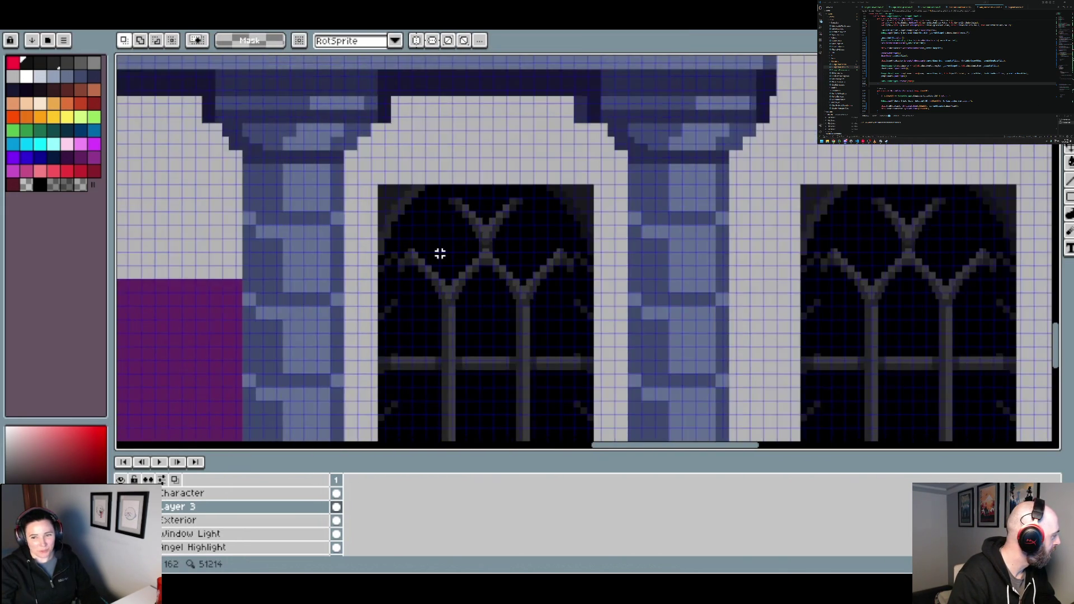
{"action": "left_click_drag", "start_coordinate": [438, 252], "coordinate": [837, 259]}
{"action": "scroll", "coordinate": [493, 254], "scroll_direction": "left", "scroll_amount": 5}
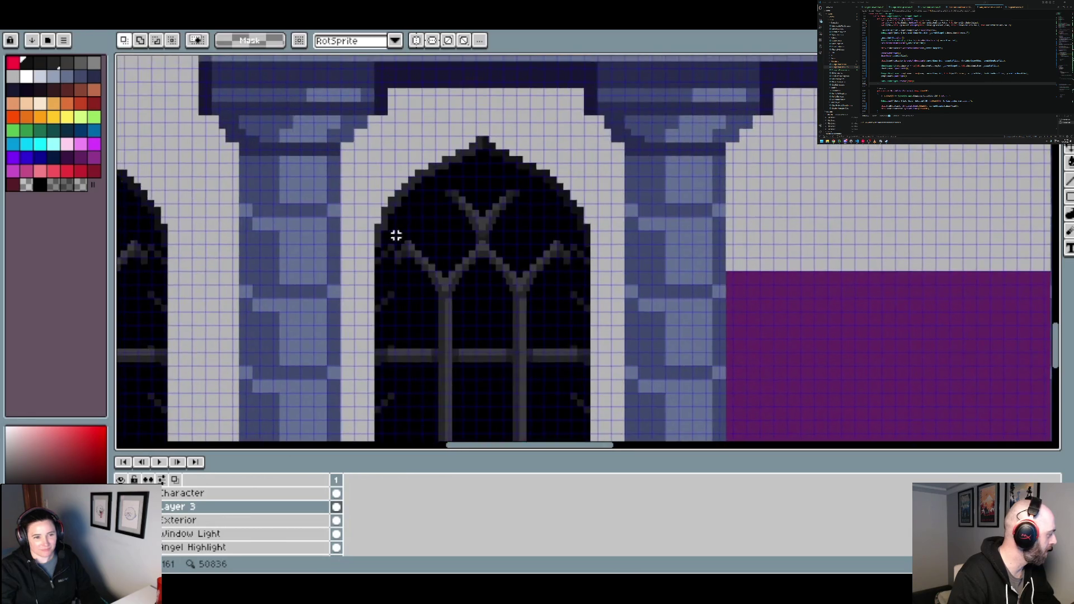
{"action": "scroll", "coordinate": [395, 235], "scroll_direction": "right", "scroll_amount": 4}
{"action": "scroll", "coordinate": [822, 239], "scroll_direction": "right", "scroll_amount": 6}
{"action": "scroll", "coordinate": [629, 227], "scroll_direction": "right", "scroll_amount": 3}
{"action": "scroll", "coordinate": [398, 174], "scroll_direction": "up", "scroll_amount": 1}
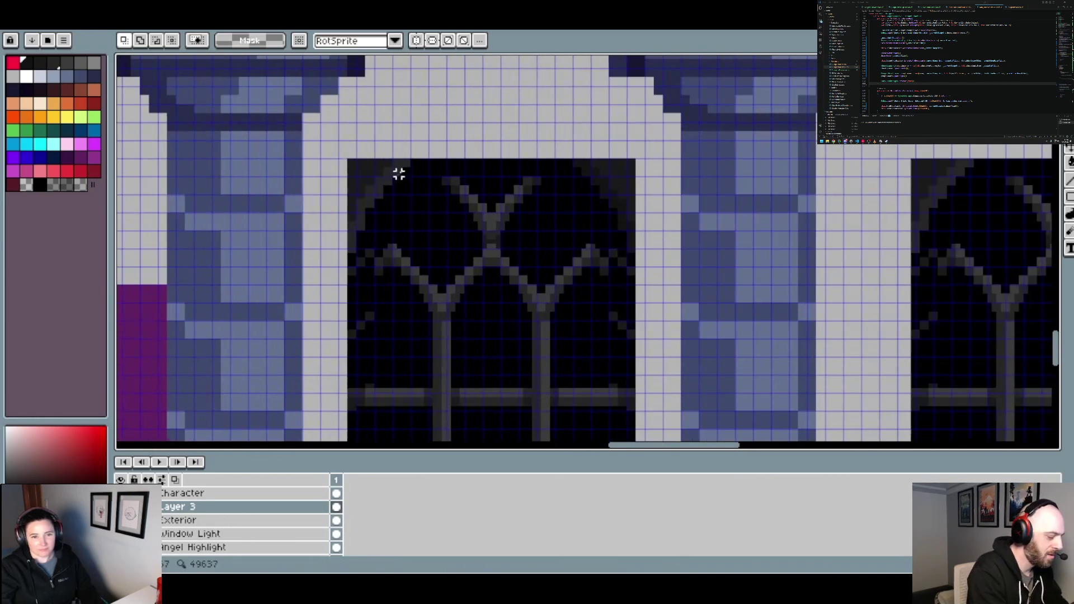
Replace the flat top of the window right of the doorway with the pasted pointed arch
{"action": "left_click_drag", "start_coordinate": [349, 161], "coordinate": [632, 219]}
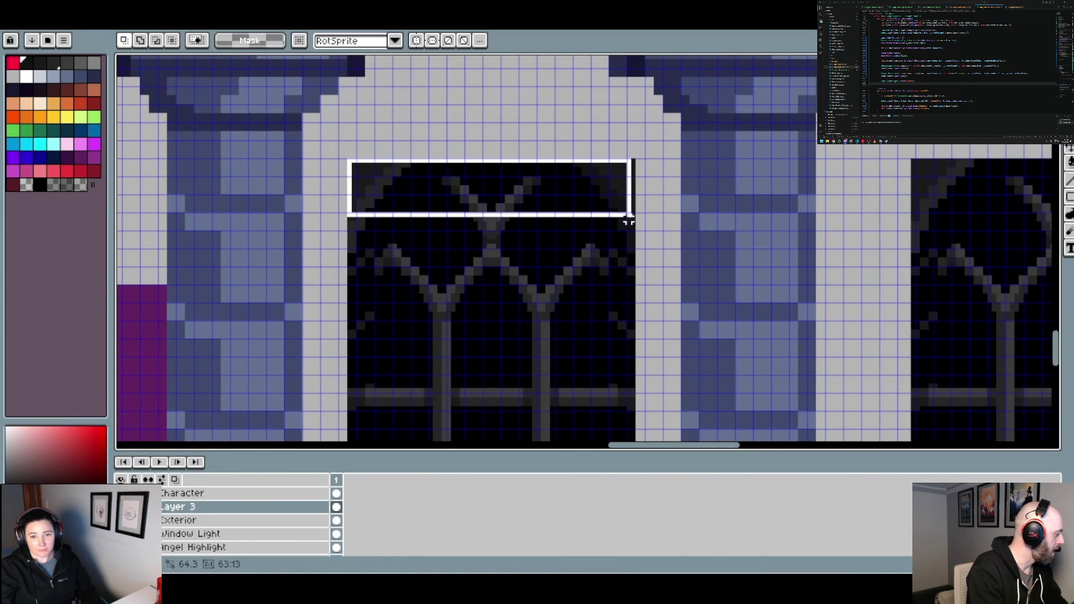
{"action": "key", "text": "Delete"}
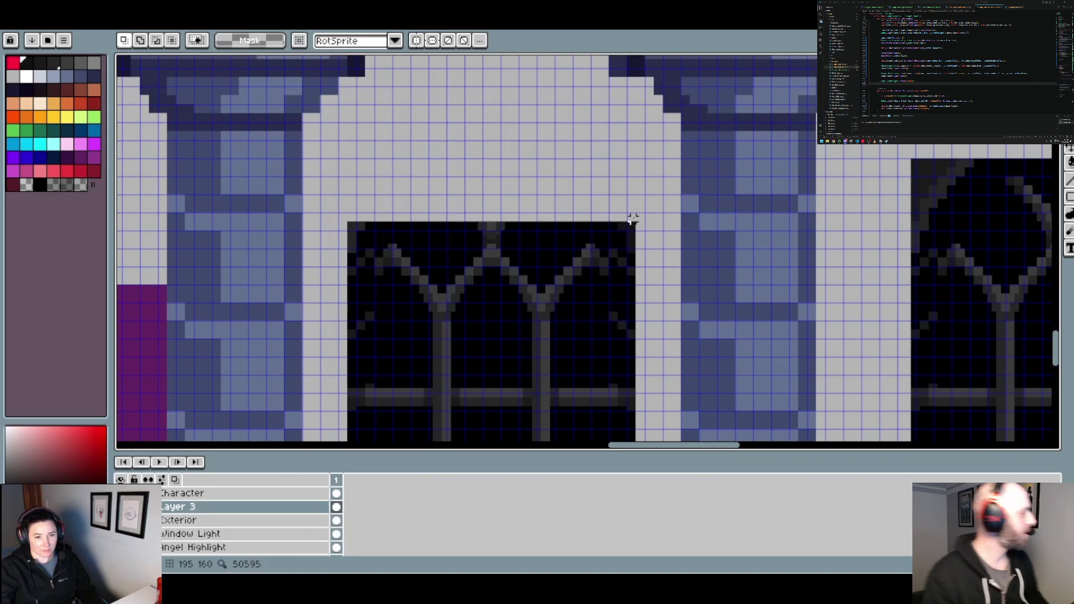
{"action": "key", "text": "ctrl+v"}
{"action": "left_click_drag", "start_coordinate": [579, 206], "coordinate": [484, 201]}
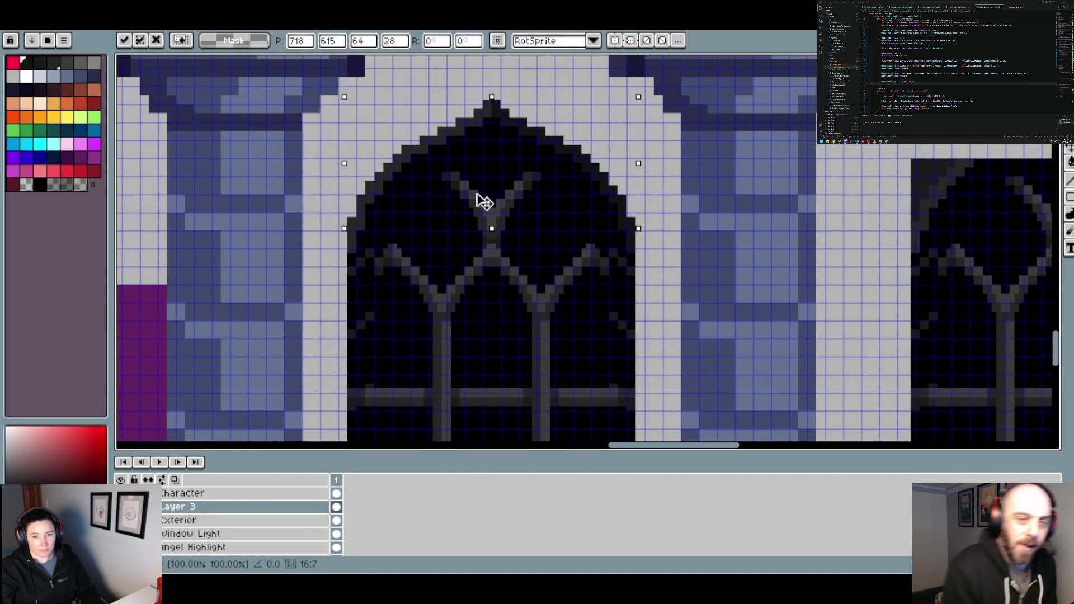
{"action": "left_click_drag", "start_coordinate": [484, 203], "coordinate": [485, 207]}
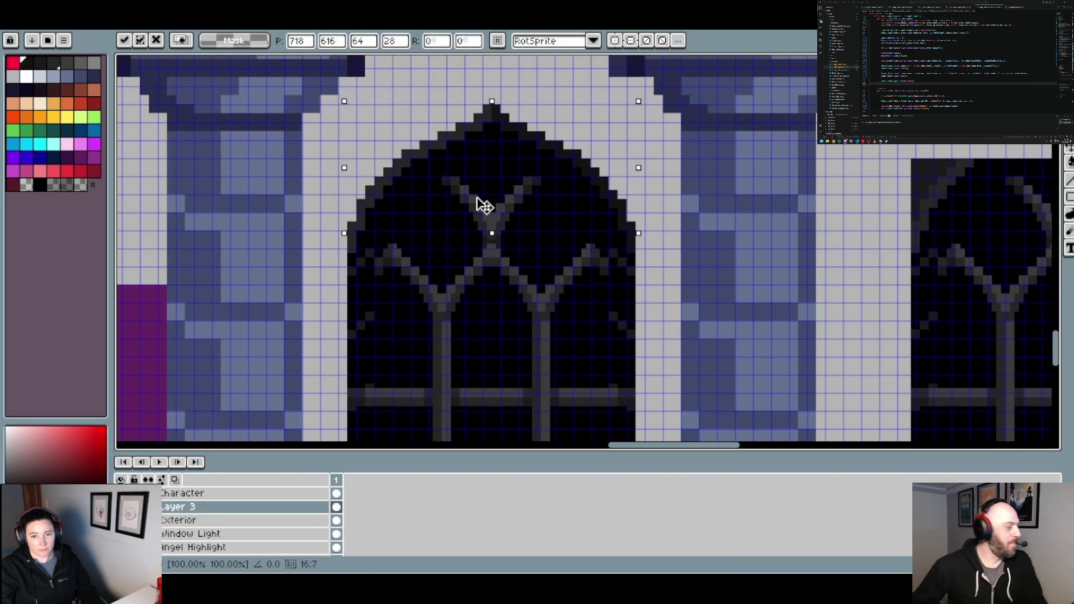
{"action": "scroll", "coordinate": [484, 207], "scroll_direction": "down", "scroll_amount": 1}
{"action": "scroll", "coordinate": [484, 211], "scroll_direction": "down", "scroll_amount": 2}
{"action": "left_click", "coordinate": [593, 242]}
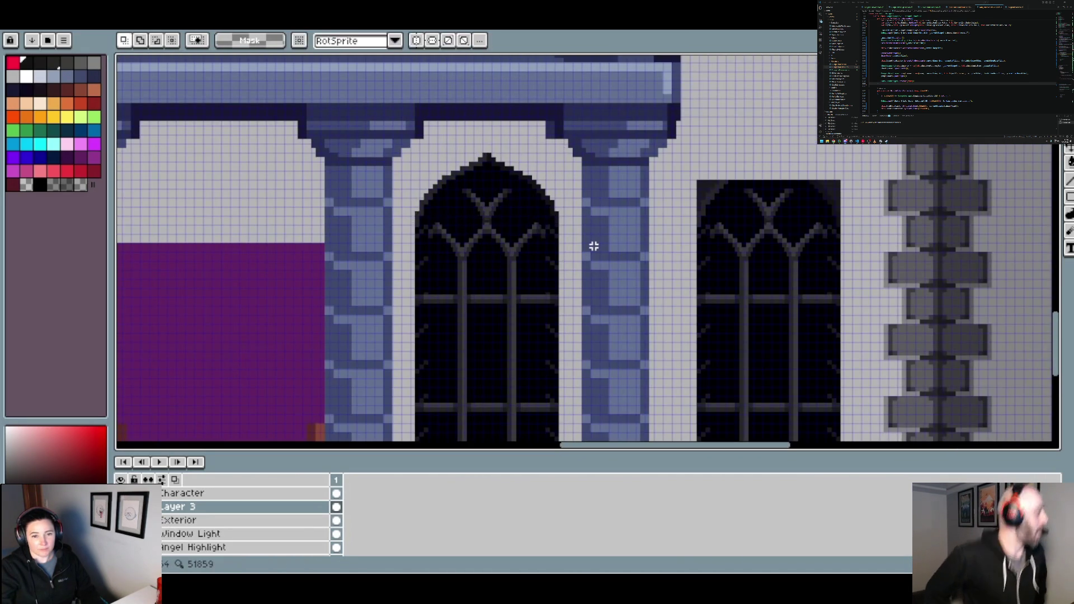
{"action": "scroll", "coordinate": [592, 245], "scroll_direction": "down", "scroll_amount": 2}
{"action": "scroll", "coordinate": [592, 245], "scroll_direction": "up", "scroll_amount": 1}
{"action": "scroll", "coordinate": [590, 218], "scroll_direction": "up", "scroll_amount": 2}
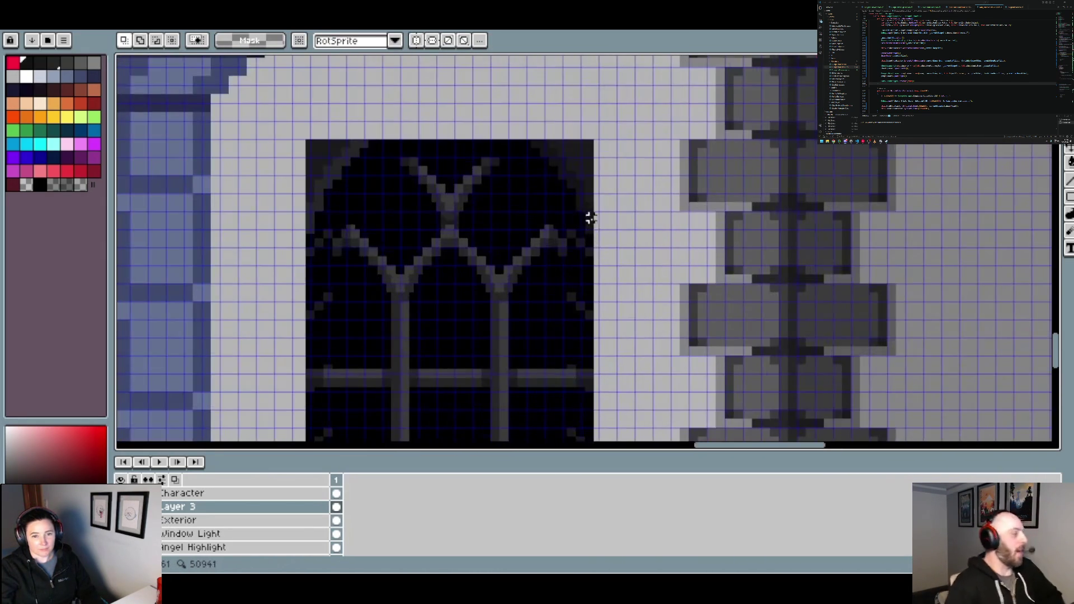
Replace the far-right window's flat top with the pointed arch and commit it
{"action": "left_click_drag", "start_coordinate": [307, 141], "coordinate": [589, 199]}
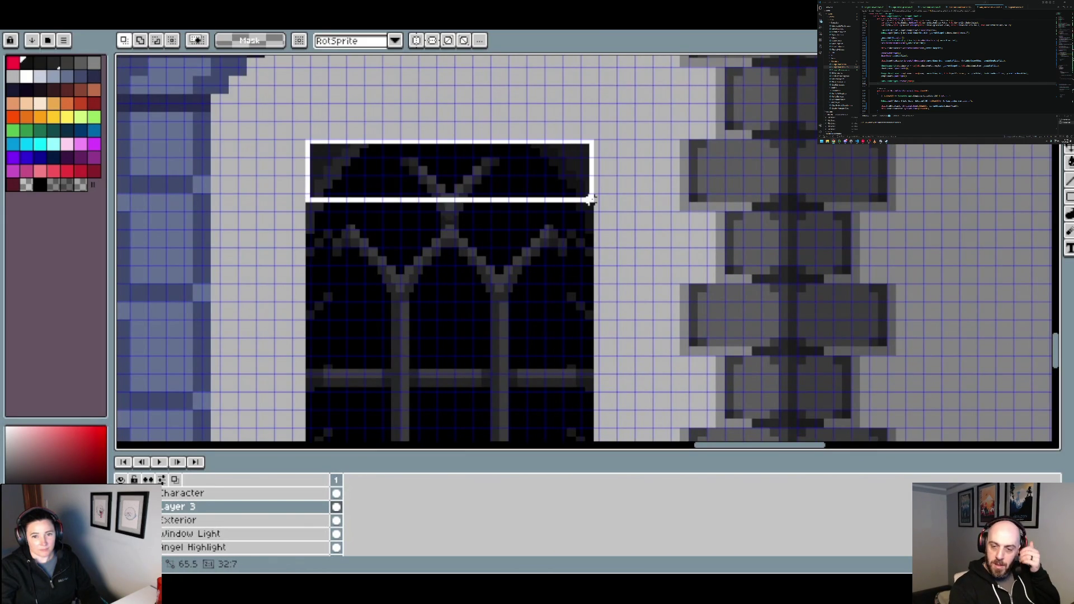
{"action": "key", "text": "Delete"}
{"action": "key", "text": "ctrl+v"}
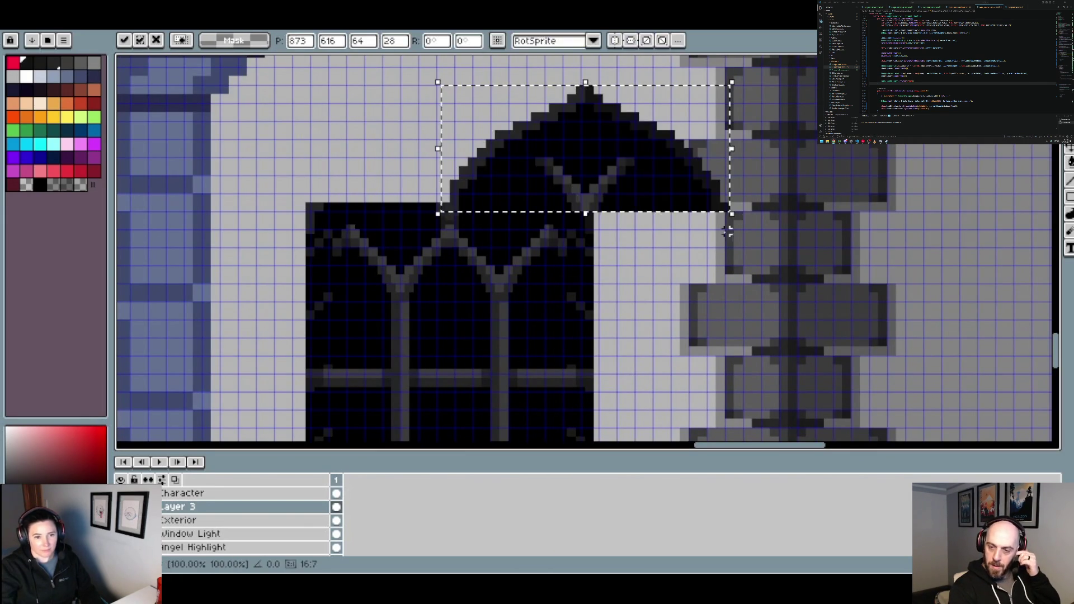
{"action": "mouse_move", "coordinate": [680, 208]}
{"action": "left_mouse_down"}
{"action": "mouse_move", "coordinate": [463, 190]}
{"action": "mouse_move", "coordinate": [450, 199]}
{"action": "left_mouse_up"}
{"action": "key", "text": "ctrl+z"}
{"action": "key", "text": "Return"}
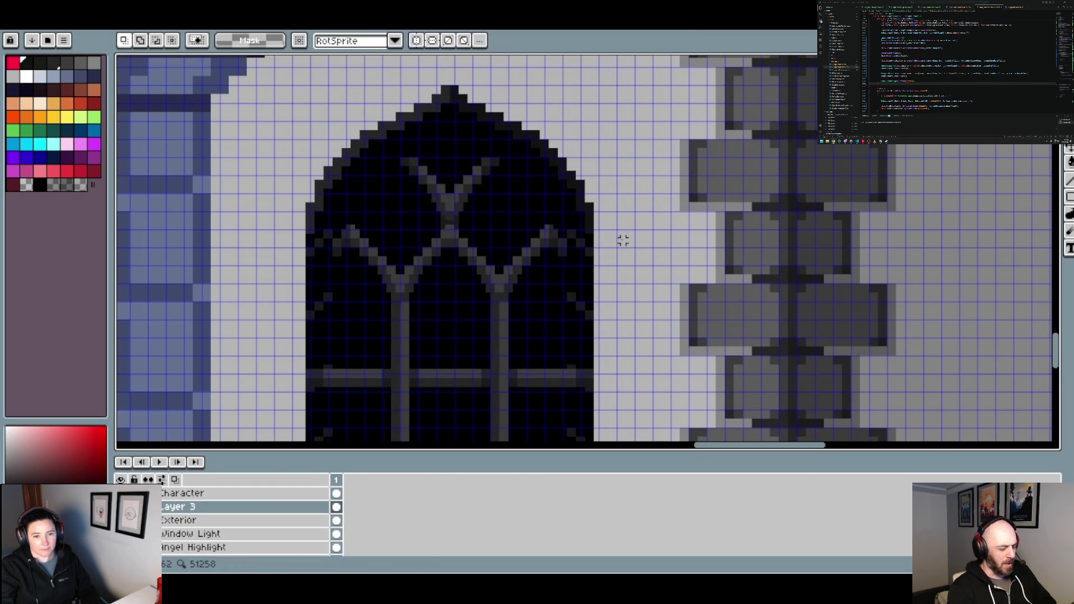
{"action": "scroll", "coordinate": [615, 241], "scroll_direction": "down", "scroll_amount": 5}
{"action": "scroll", "coordinate": [597, 307], "scroll_direction": "up", "scroll_amount": 1}
{"action": "left_click_drag", "start_coordinate": [596, 307], "coordinate": [597, 275]}
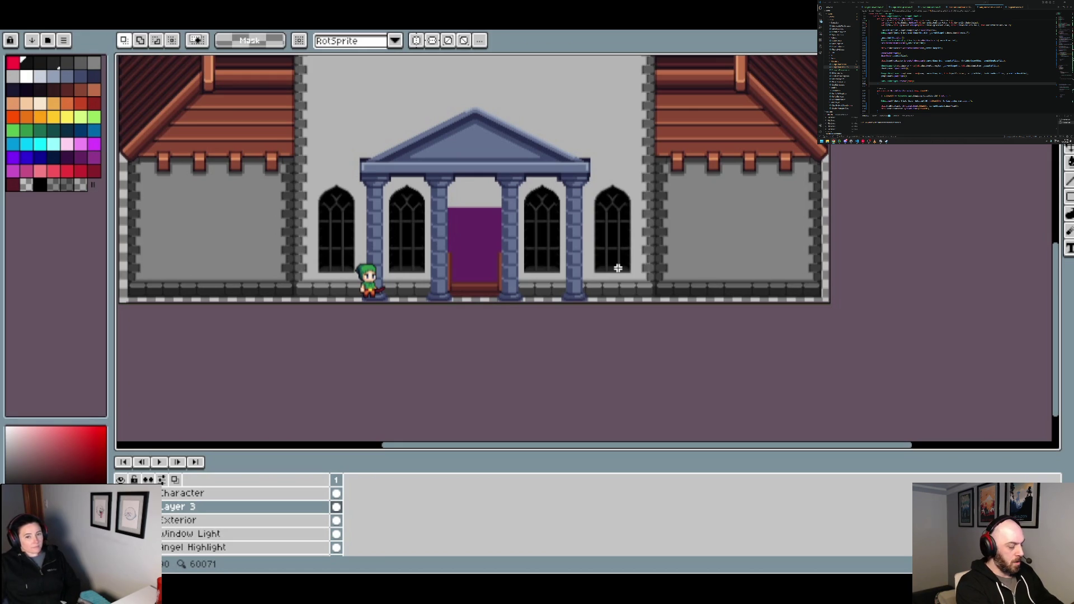
{"action": "scroll", "coordinate": [391, 212], "scroll_direction": "up", "scroll_amount": 4}
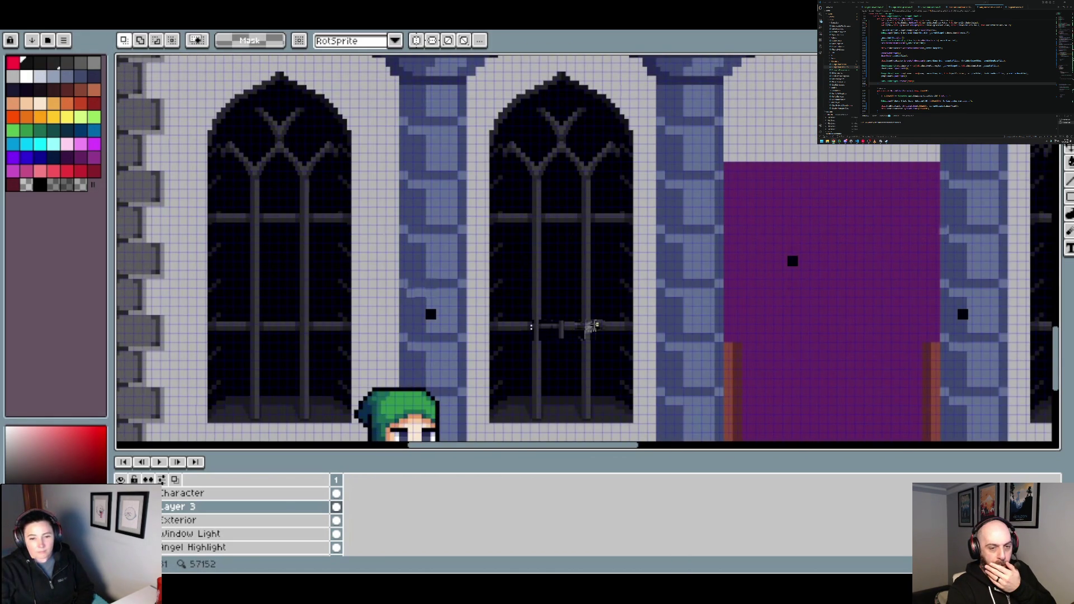
{"action": "scroll", "coordinate": [595, 324], "scroll_direction": "down", "scroll_amount": 2}
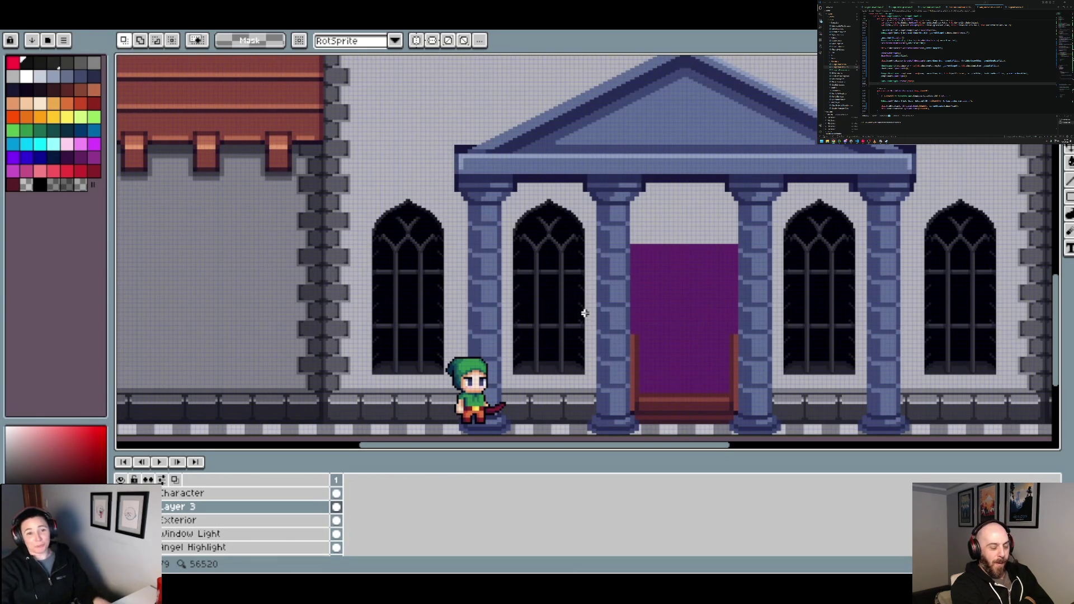
{"action": "scroll", "coordinate": [489, 228], "scroll_direction": "up", "scroll_amount": 2}
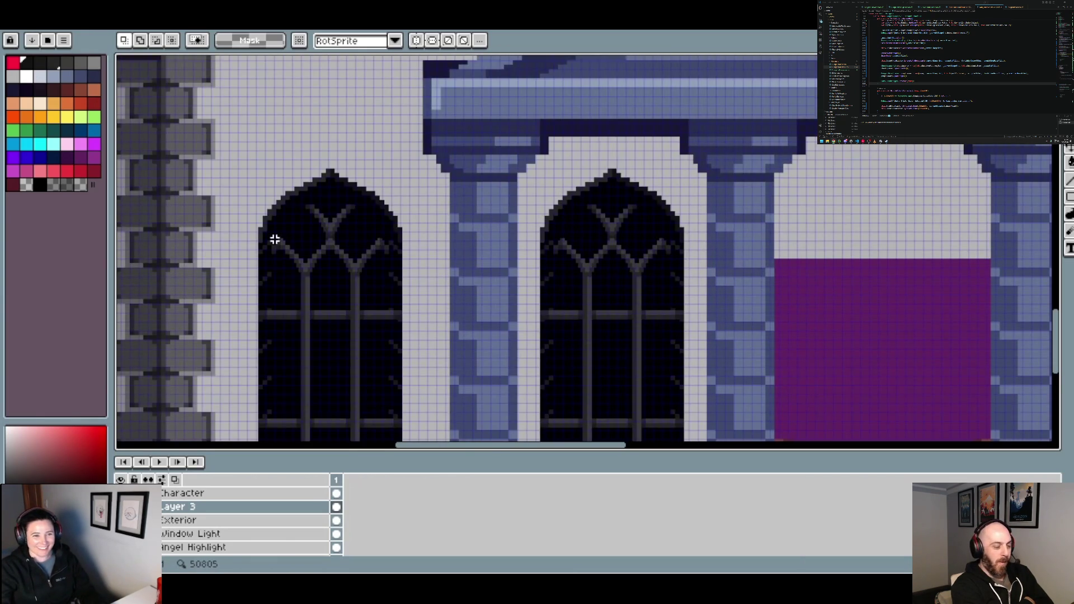
{"action": "scroll", "coordinate": [276, 238], "scroll_direction": "up", "scroll_amount": 1}
{"action": "scroll", "coordinate": [316, 239], "scroll_direction": "down", "scroll_amount": 1}
{"action": "scroll", "coordinate": [354, 246], "scroll_direction": "down", "scroll_amount": 1}
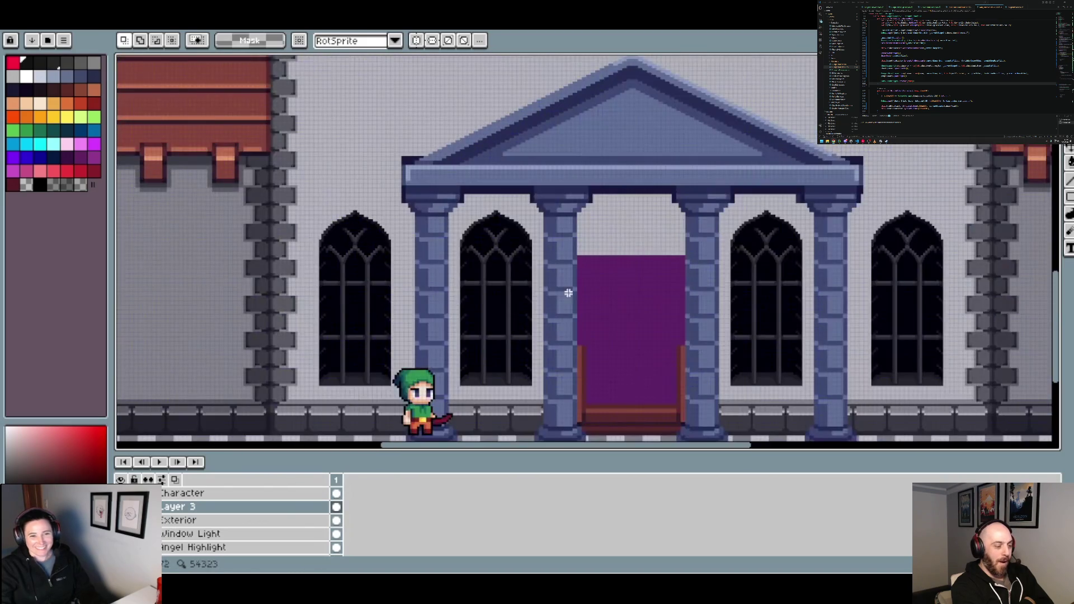
{"action": "scroll", "coordinate": [678, 331], "scroll_direction": "down", "scroll_amount": 1}
{"action": "left_click_drag", "start_coordinate": [594, 296], "coordinate": [582, 267]}
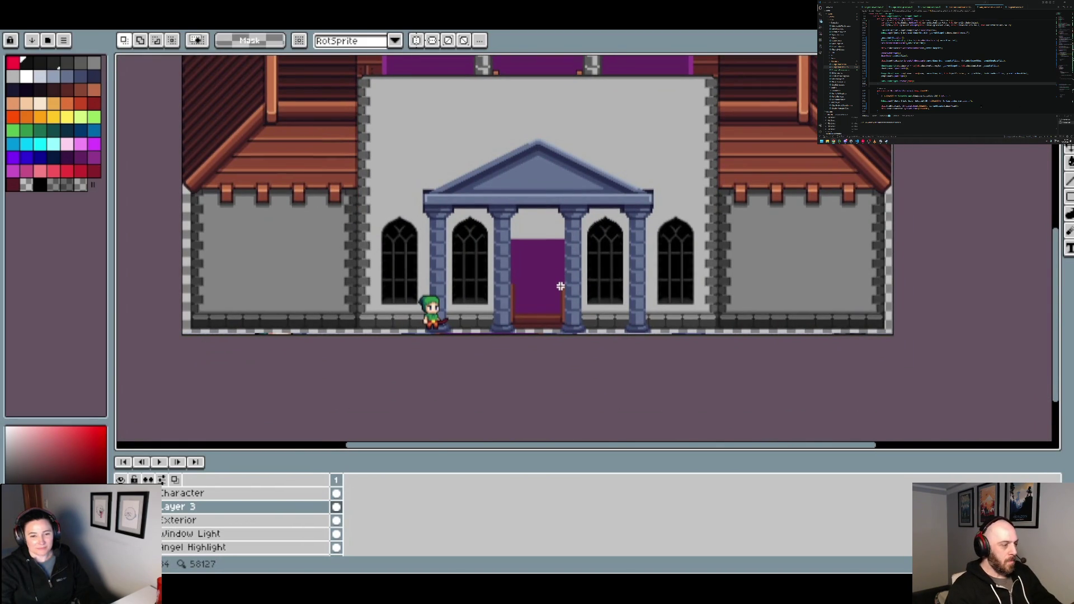
{"action": "scroll", "coordinate": [560, 286], "scroll_direction": "up", "scroll_amount": 1}
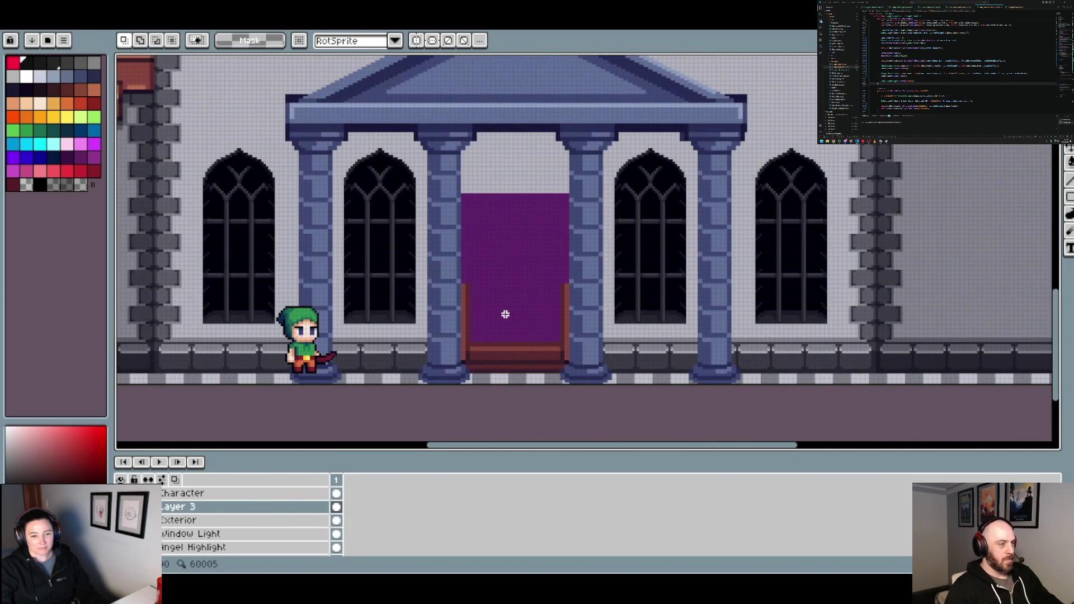
With the window's near-black, pencil bars across the door's bottom and up its right and left sides
{"action": "scroll", "coordinate": [488, 311], "scroll_direction": "up", "scroll_amount": 1}
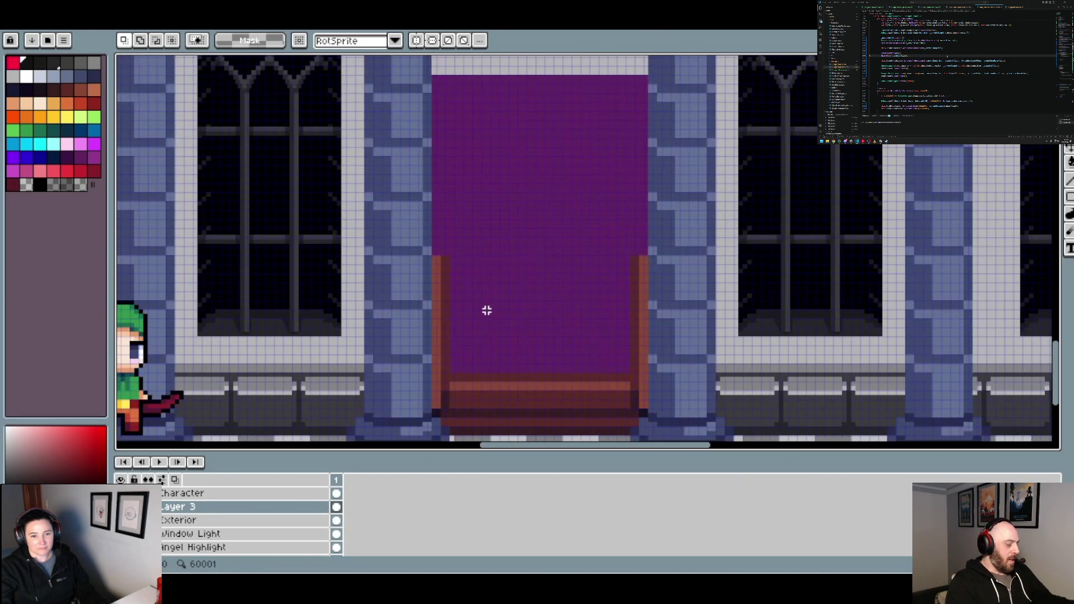
{"action": "left_click", "coordinate": [448, 285], "text": "alt"}
{"action": "key", "text": "b"}
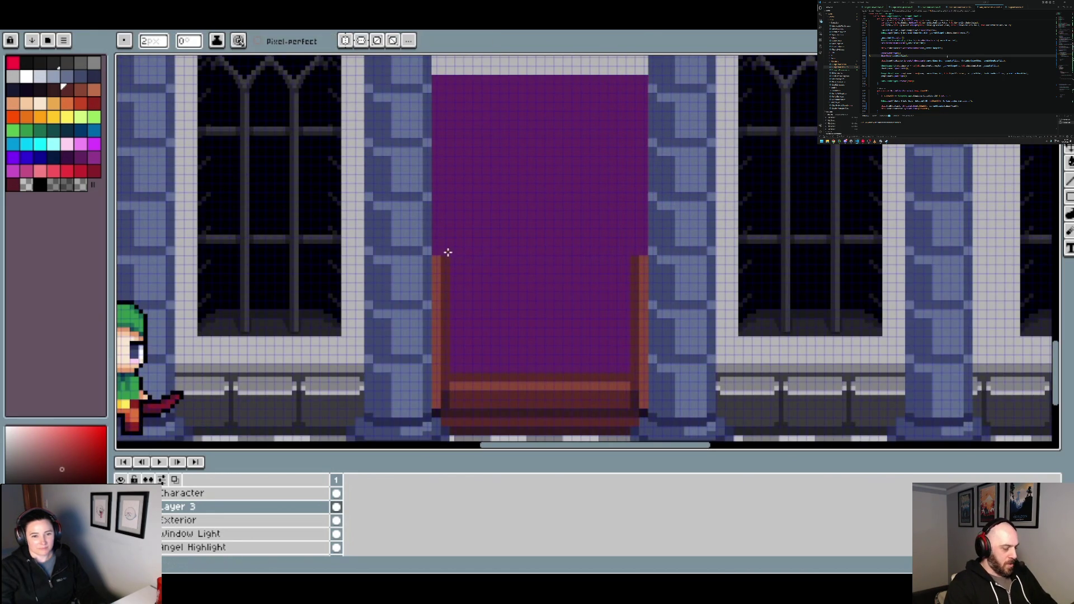
{"action": "left_click", "coordinate": [324, 257], "text": "alt"}
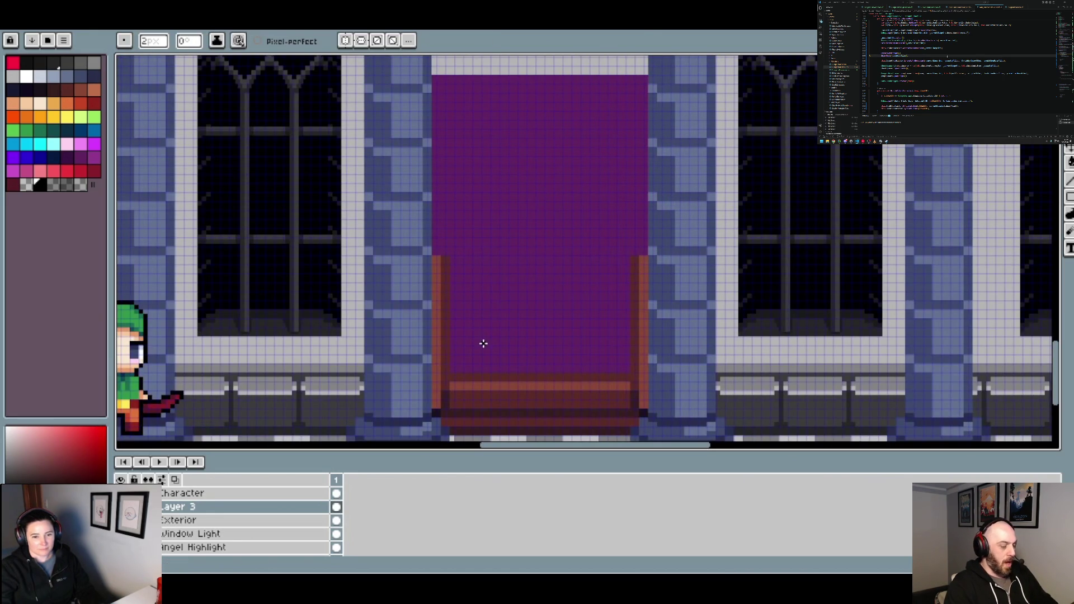
{"action": "scroll", "coordinate": [481, 344], "scroll_direction": "up", "scroll_amount": 20}
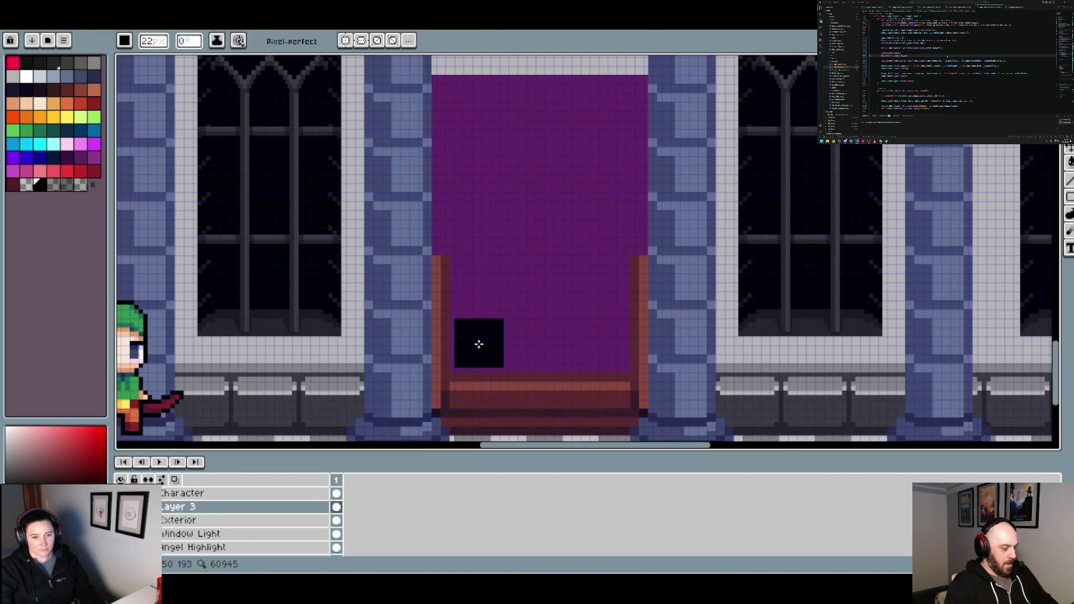
{"action": "left_click", "coordinate": [475, 346]}
{"action": "left_click", "coordinate": [604, 348], "text": "shift"}
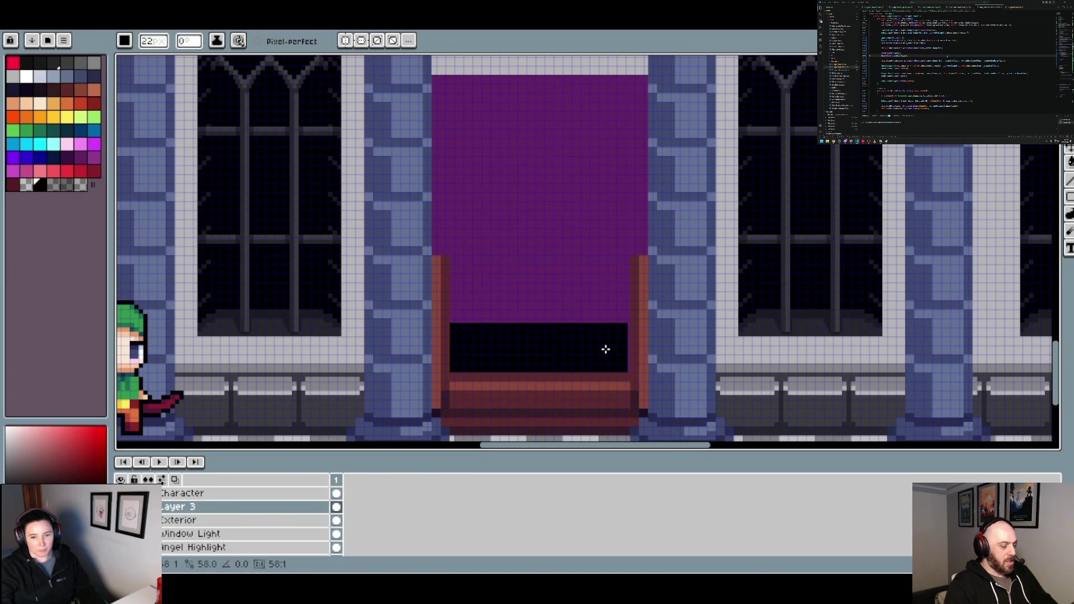
{"action": "left_click", "coordinate": [607, 104], "text": "shift"}
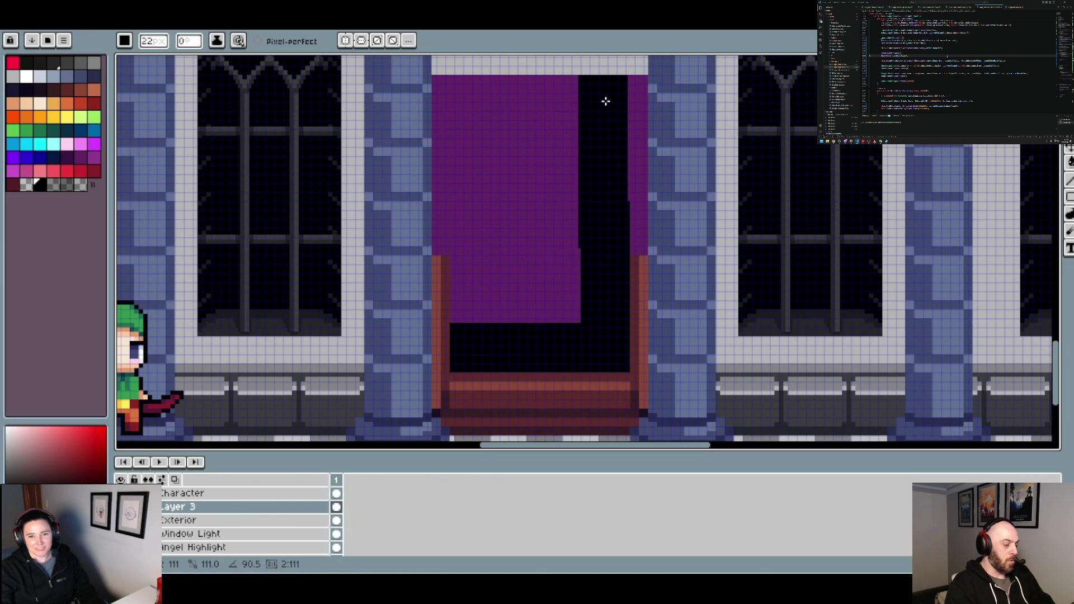
{"action": "left_click_drag", "start_coordinate": [607, 102], "coordinate": [607, 101]}
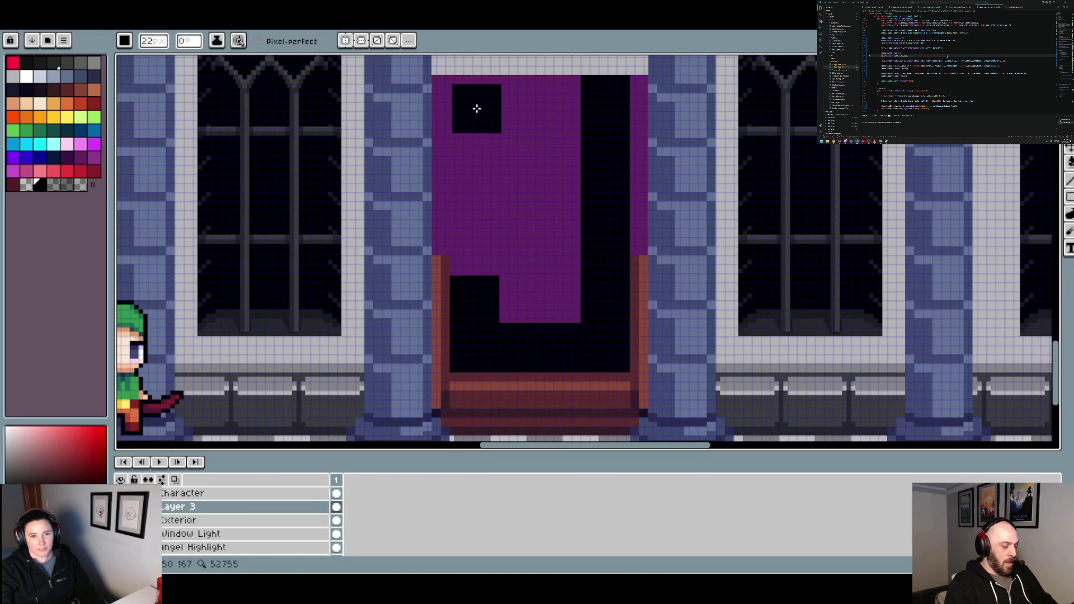
{"action": "key", "text": "shift"}
{"action": "left_click", "coordinate": [475, 99]}
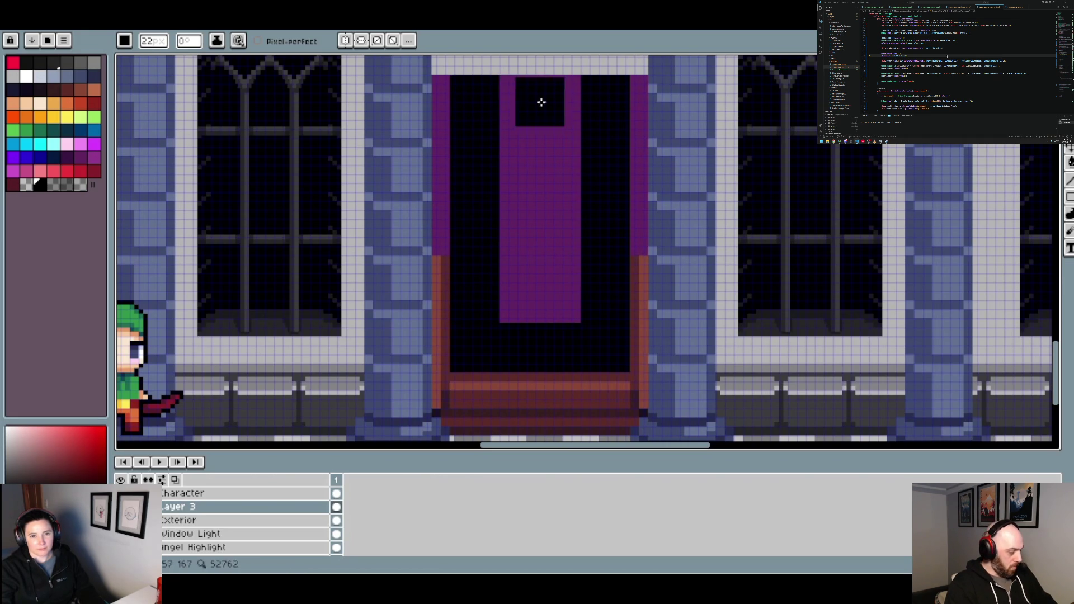
Fill the remaining purple door panel black with the paint bucket
{"action": "key", "text": "g"}
{"action": "left_click", "coordinate": [548, 163]}
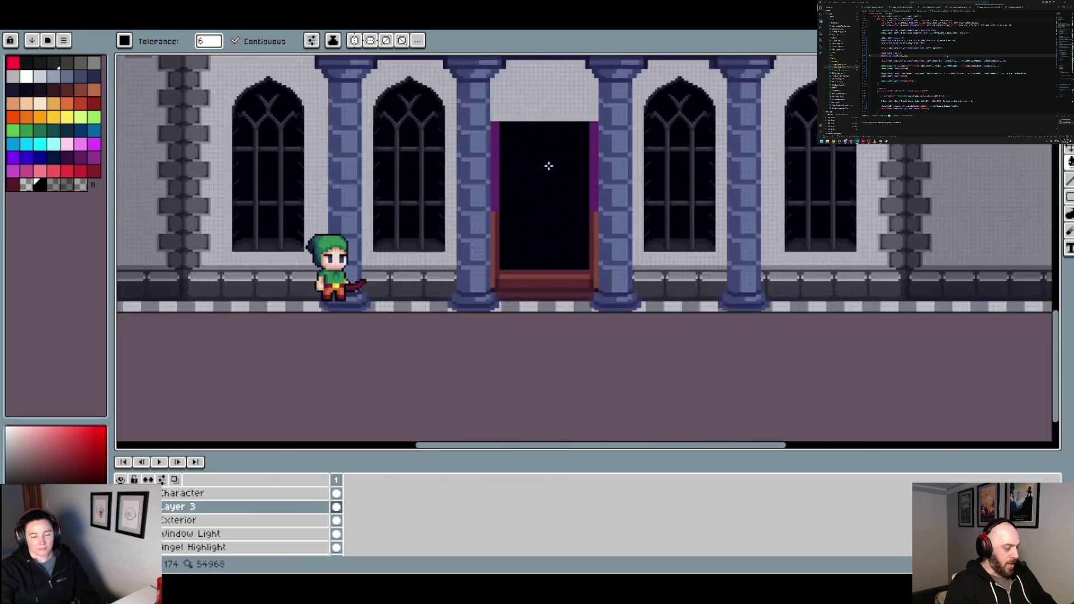
{"action": "scroll", "coordinate": [549, 163], "scroll_direction": "down", "scroll_amount": 3}
{"action": "scroll", "coordinate": [565, 160], "scroll_direction": "down", "scroll_amount": 2}
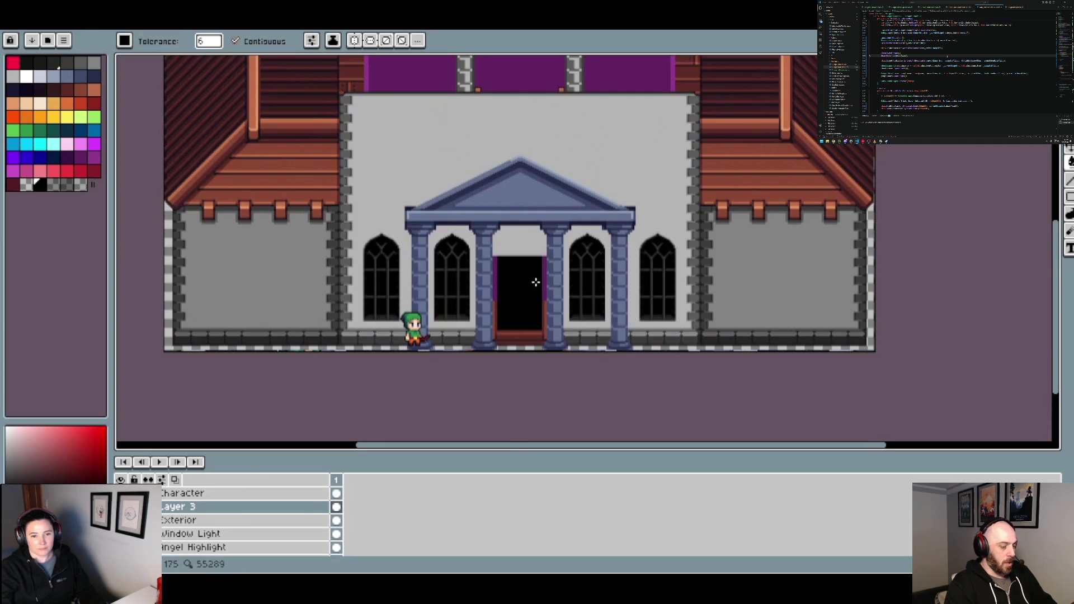
{"action": "scroll", "coordinate": [532, 281], "scroll_direction": "up", "scroll_amount": 2}
{"action": "scroll", "coordinate": [532, 282], "scroll_direction": "up", "scroll_amount": 2}
Pick the brown door-frame colour and set a smaller pencil brush (4px)
{"action": "left_click", "coordinate": [385, 369], "text": "alt"}
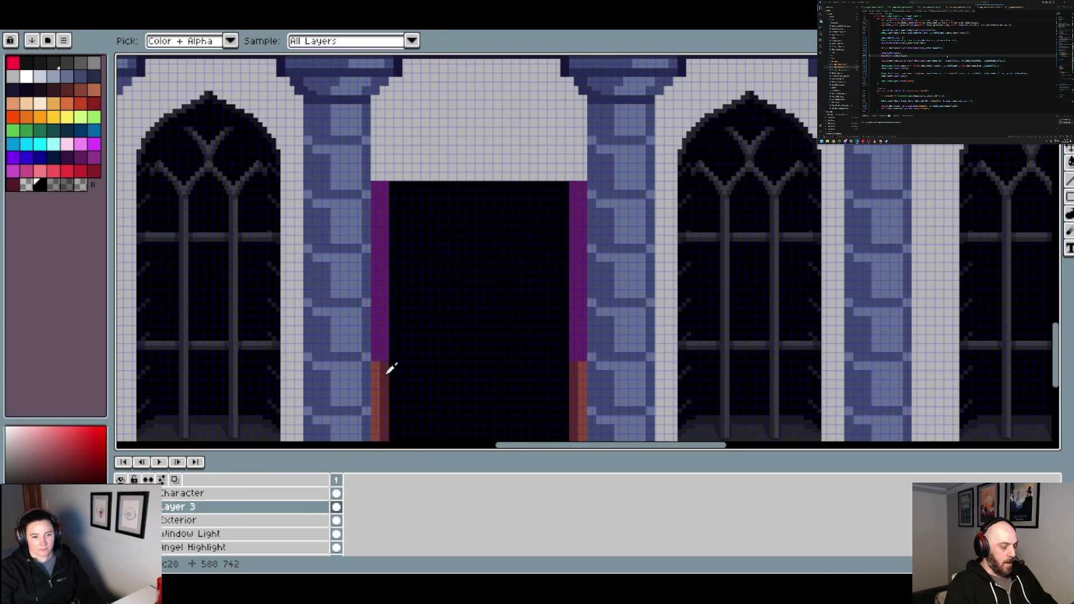
{"action": "key", "text": "b"}
{"action": "key", "text": "minus"}
{"action": "key", "text": "minus"}
{"action": "key", "text": "minus"}
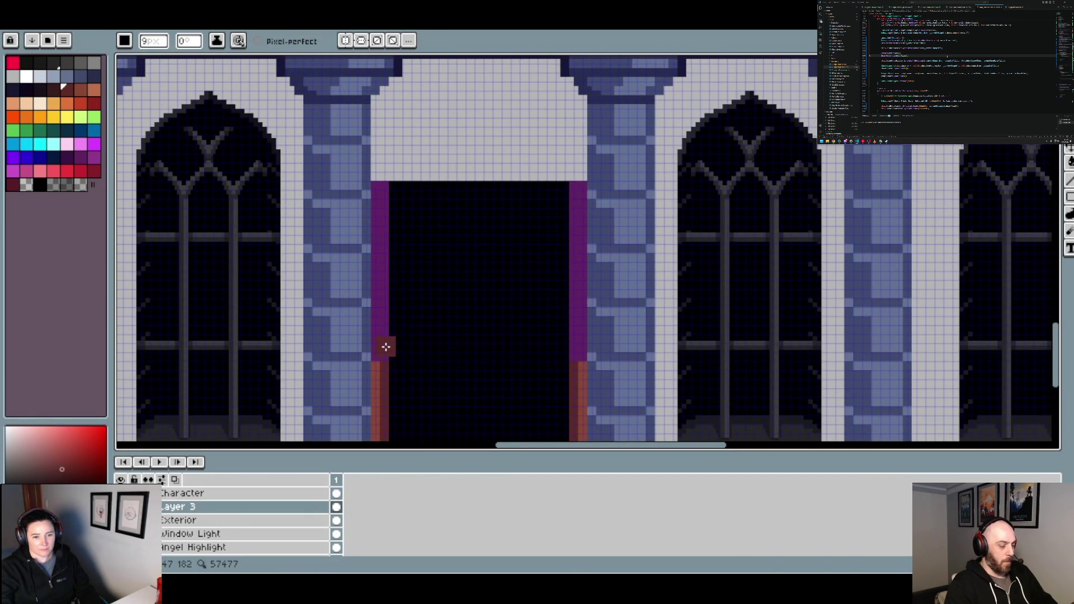
{"action": "key", "text": "minus"}
{"action": "key", "text": "minus"}
{"action": "key", "text": "minus"}
{"action": "key", "text": "minus"}
{"action": "key", "text": "minus"}
{"action": "key", "text": "minus"}
{"action": "scroll", "coordinate": [385, 354], "scroll_direction": "up", "scroll_amount": 2}
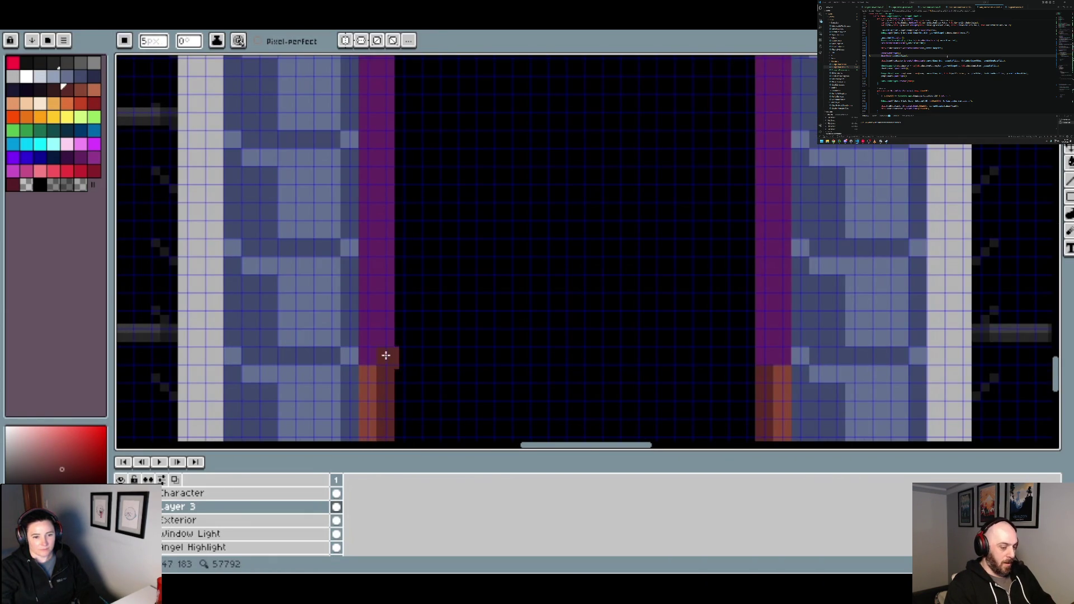
{"action": "key", "text": "minus"}
{"action": "key", "text": "minus"}
{"action": "scroll", "coordinate": [434, 259], "scroll_direction": "down", "scroll_amount": 2}
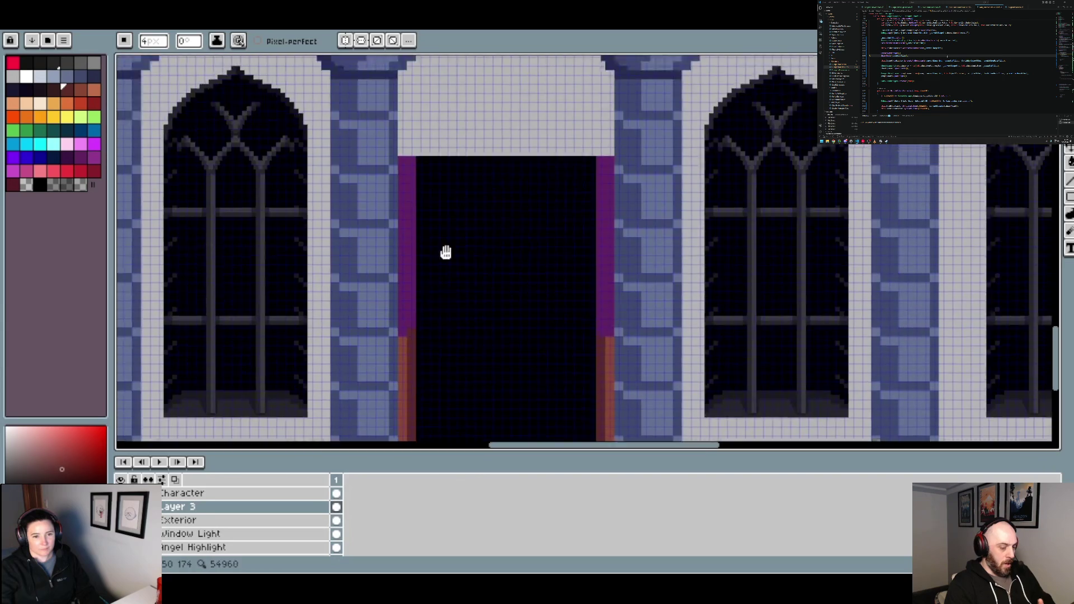
{"action": "scroll", "coordinate": [444, 250], "scroll_direction": "up", "scroll_amount": 2}
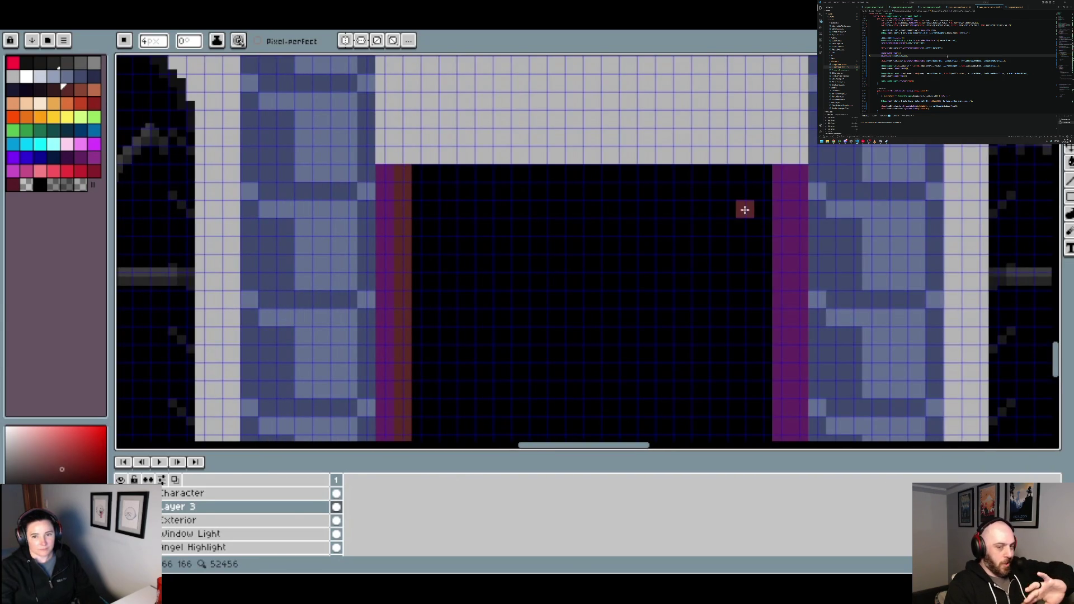
Paint the door's purple edge strips red-brown
{"action": "left_click_drag", "start_coordinate": [783, 181], "coordinate": [590, 130]}
{"action": "left_click_drag", "start_coordinate": [647, 300], "coordinate": [573, 254]}
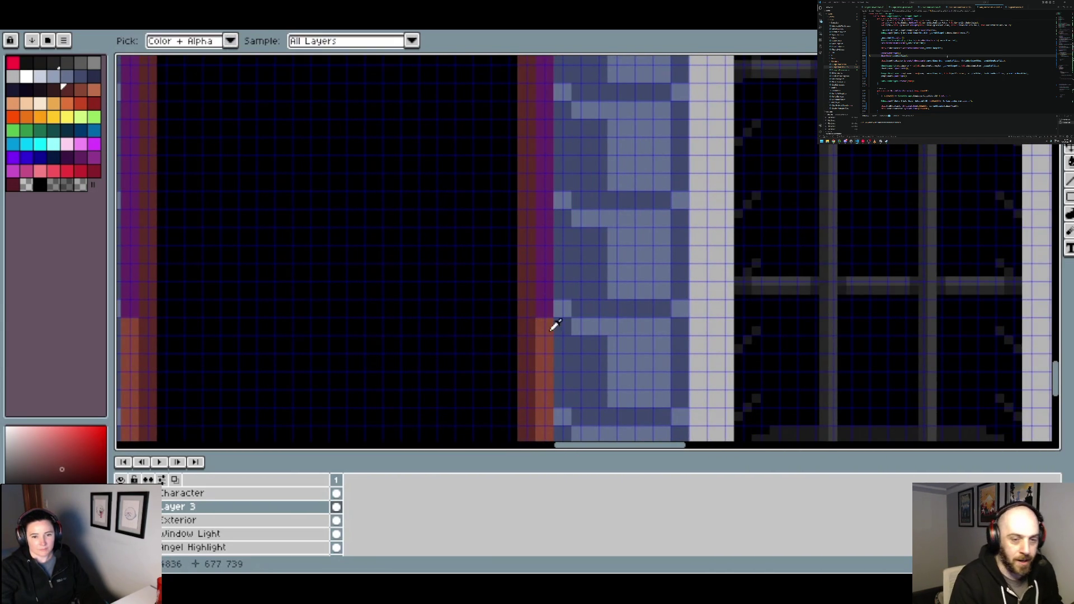
{"action": "scroll", "coordinate": [578, 224], "scroll_direction": "down", "scroll_amount": 2}
{"action": "scroll", "coordinate": [578, 223], "scroll_direction": "down", "scroll_amount": 1}
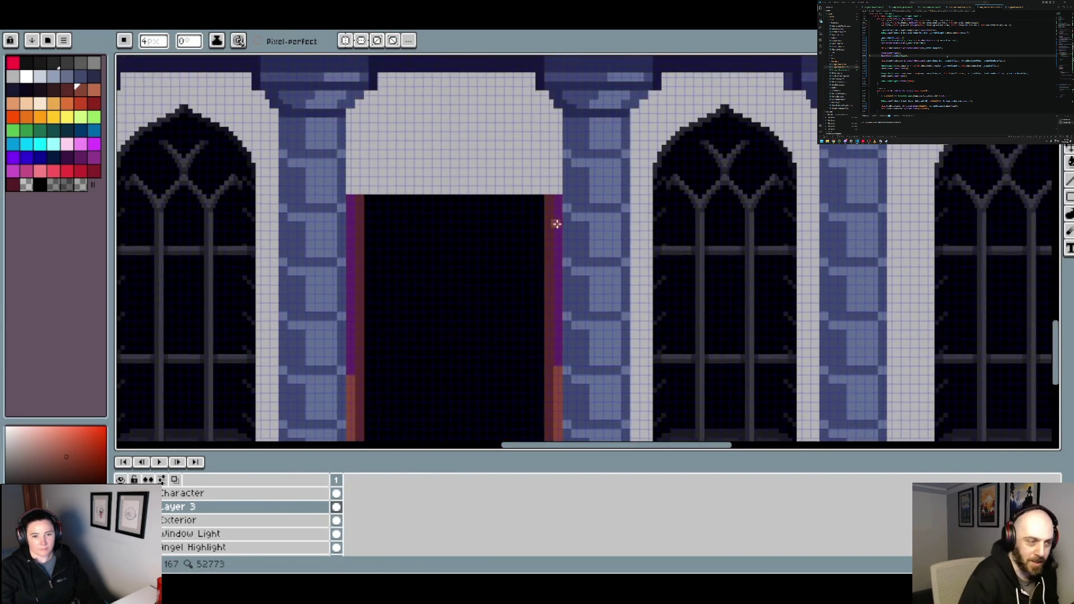
{"action": "scroll", "coordinate": [556, 216], "scroll_direction": "up", "scroll_amount": 3}
{"action": "scroll", "coordinate": [390, 331], "scroll_direction": "down", "scroll_amount": 3}
{"action": "scroll", "coordinate": [413, 294], "scroll_direction": "up", "scroll_amount": 1}
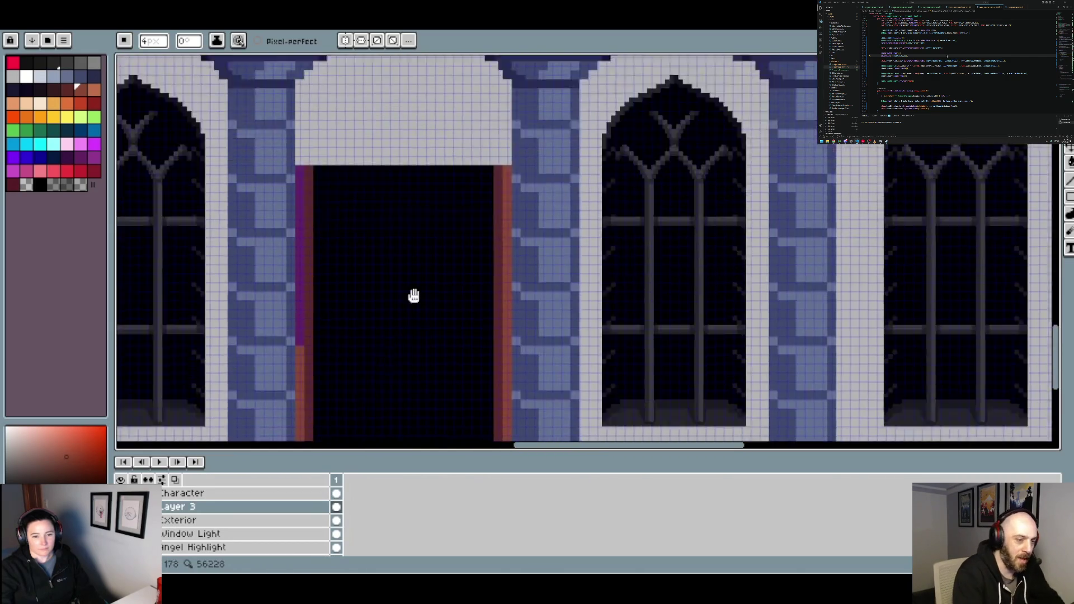
{"action": "scroll", "coordinate": [354, 288], "scroll_direction": "up", "scroll_amount": 2}
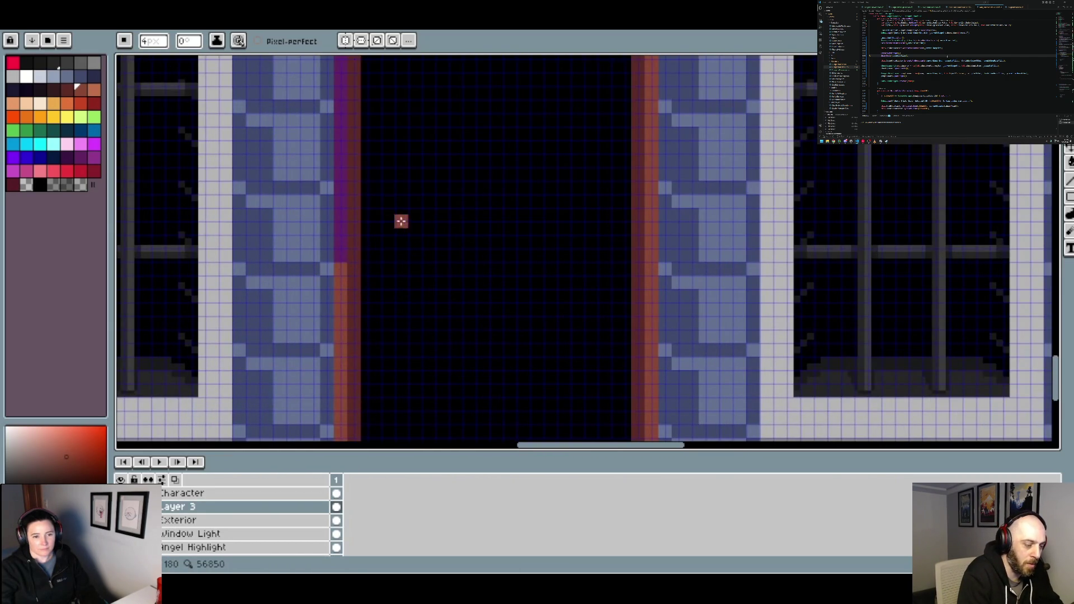
{"action": "scroll", "coordinate": [401, 221], "scroll_direction": "up", "scroll_amount": 4}
{"action": "left_click", "coordinate": [384, 232]}
{"action": "scroll", "coordinate": [386, 227], "scroll_direction": "down", "scroll_amount": 5}
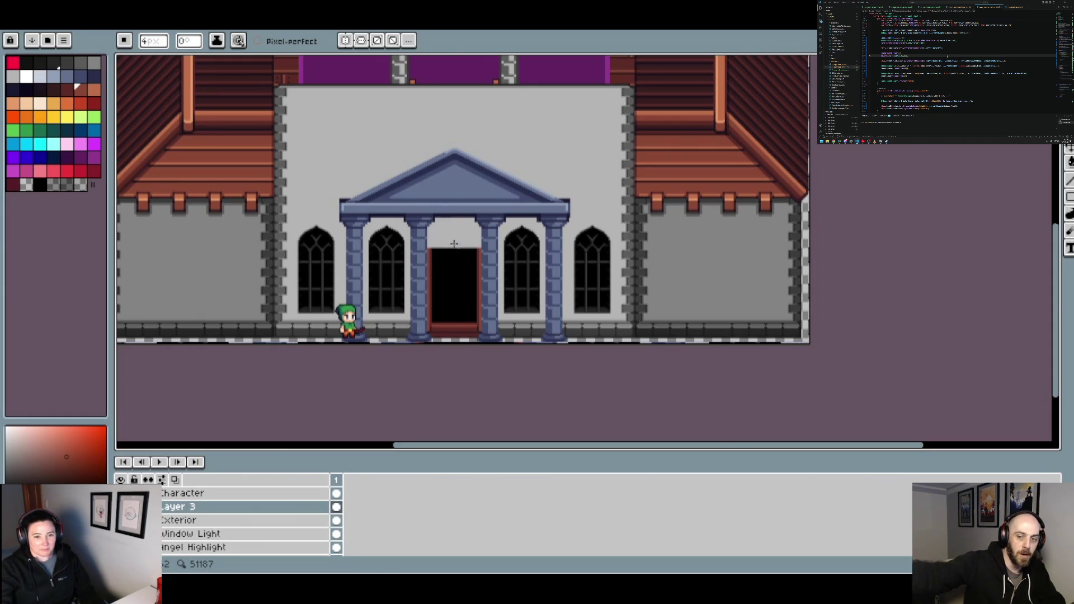
{"action": "scroll", "coordinate": [454, 243], "scroll_direction": "up", "scroll_amount": 3}
Paste a copy of the dark window arch and place it above the doorway
{"action": "key", "text": "ctrl+v"}
{"action": "mouse_move", "coordinate": [618, 228]}
{"action": "left_mouse_down"}
{"action": "mouse_move", "coordinate": [424, 208]}
{"action": "mouse_move", "coordinate": [475, 218]}
{"action": "mouse_move", "coordinate": [468, 207]}
{"action": "mouse_move", "coordinate": [460, 251]}
{"action": "left_mouse_up"}
{"action": "scroll", "coordinate": [475, 217], "scroll_direction": "up", "scroll_amount": 2}
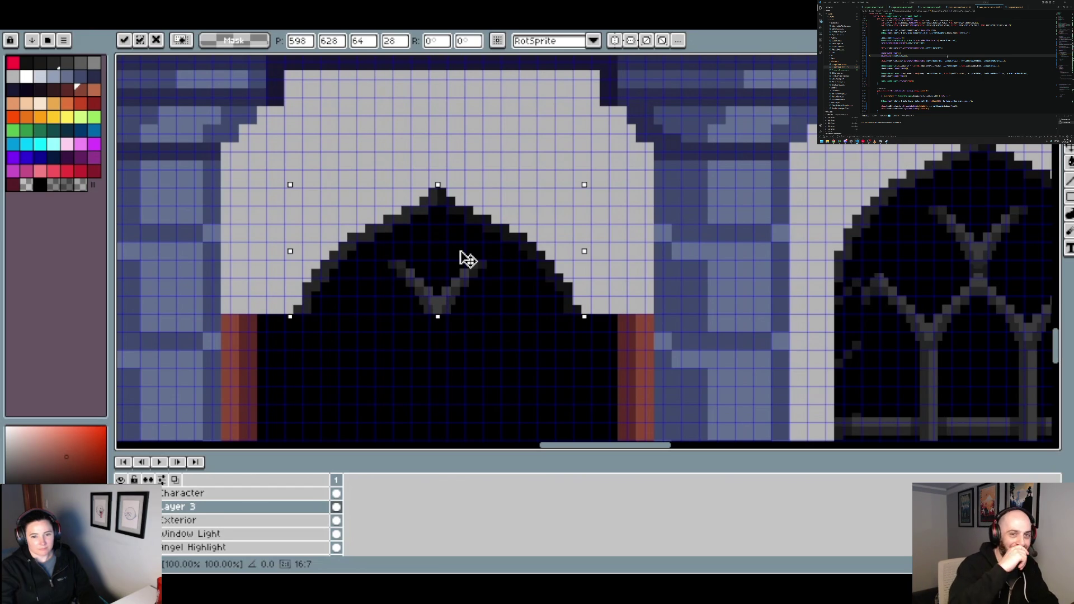
{"action": "left_click_drag", "start_coordinate": [460, 252], "coordinate": [460, 199]}
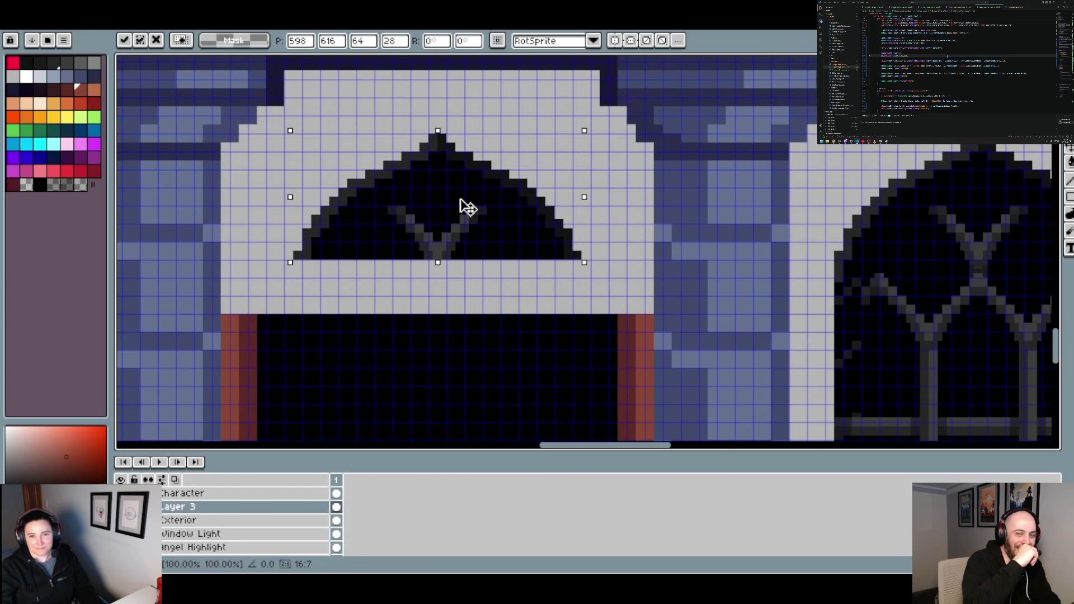
{"action": "scroll", "coordinate": [468, 207], "scroll_direction": "down", "scroll_amount": 2}
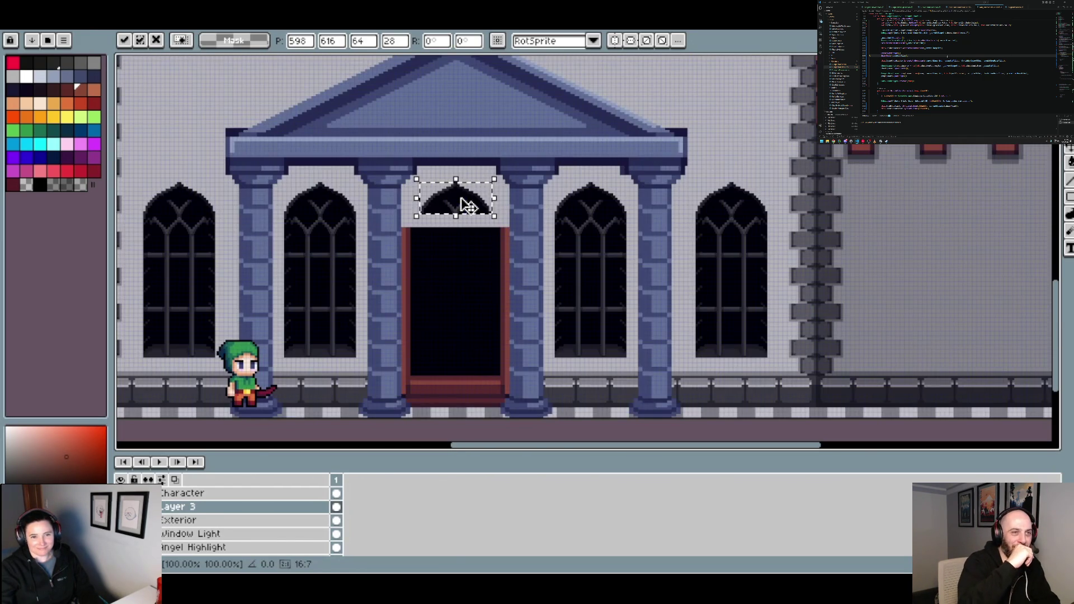
{"action": "scroll", "coordinate": [462, 202], "scroll_direction": "up", "scroll_amount": 2}
{"action": "scroll", "coordinate": [461, 202], "scroll_direction": "down", "scroll_amount": 1}
{"action": "scroll", "coordinate": [460, 201], "scroll_direction": "down", "scroll_amount": 1}
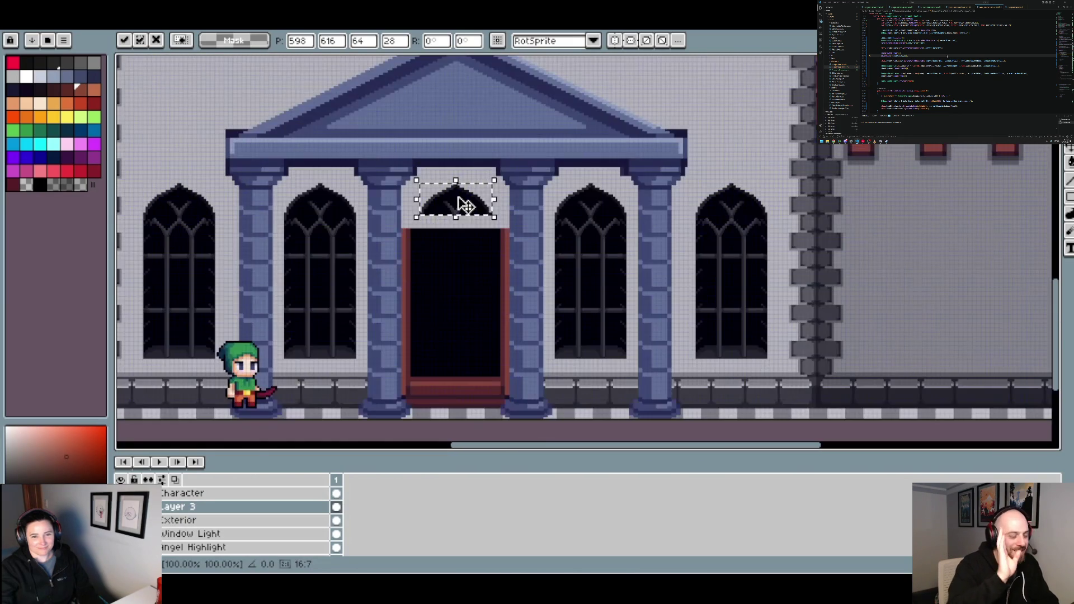
{"action": "left_click", "coordinate": [461, 236]}
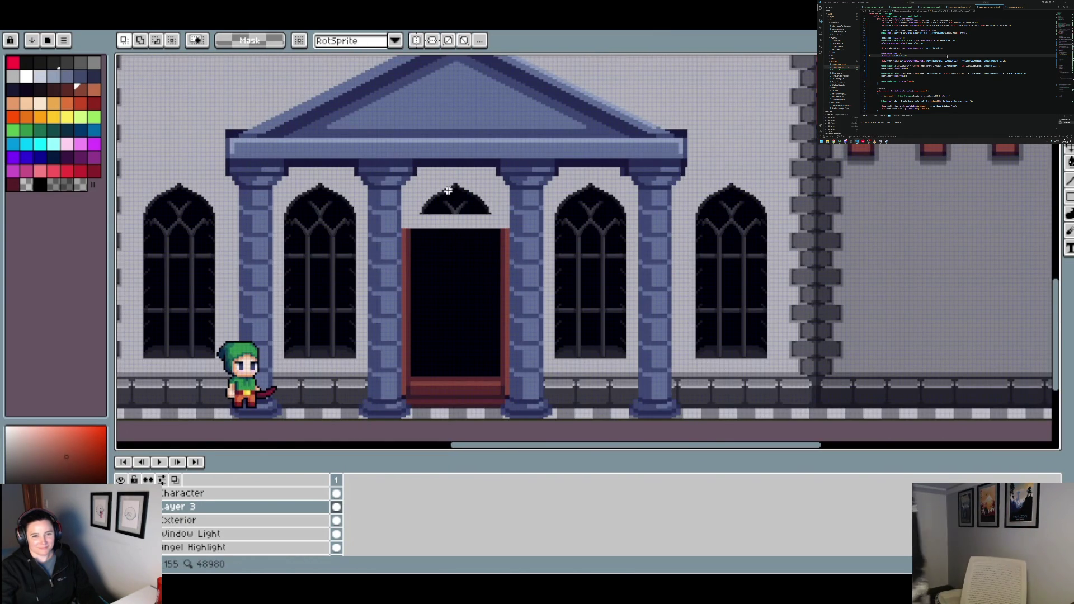
{"action": "scroll", "coordinate": [448, 191], "scroll_direction": "up", "scroll_amount": 3}
Select the small arch above the door, raise it about 11 pixels, and commit
{"action": "mouse_move", "coordinate": [576, 258]}
{"action": "left_mouse_down"}
{"action": "mouse_move", "coordinate": [385, 219]}
{"action": "mouse_move", "coordinate": [362, 167]}
{"action": "left_mouse_up"}
{"action": "left_click", "coordinate": [427, 216]}
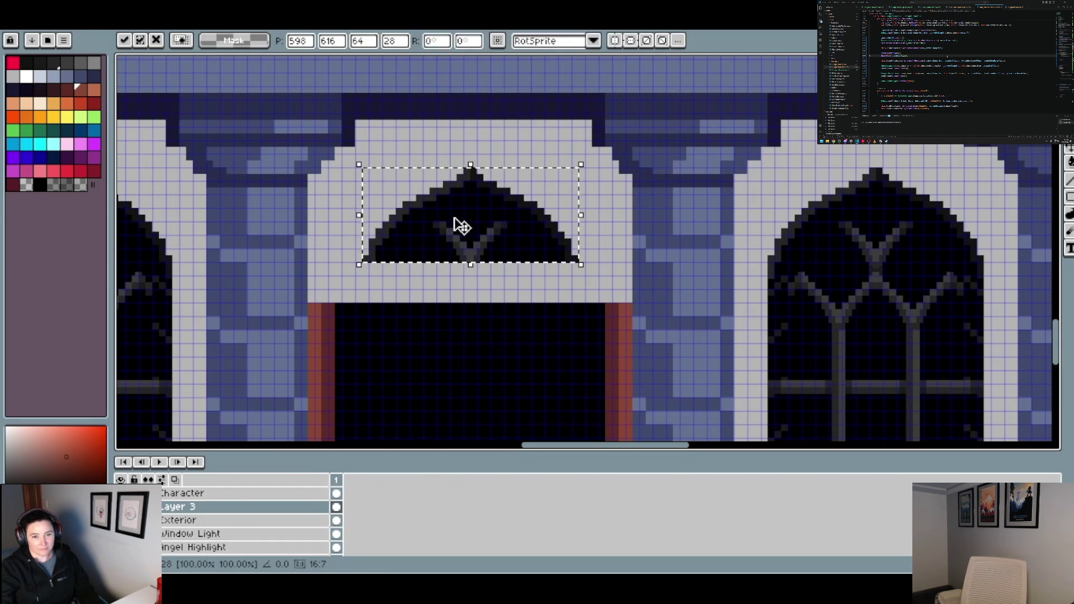
{"action": "key", "text": "Up"}
{"action": "key", "text": "Up"}
{"action": "key", "text": "Up"}
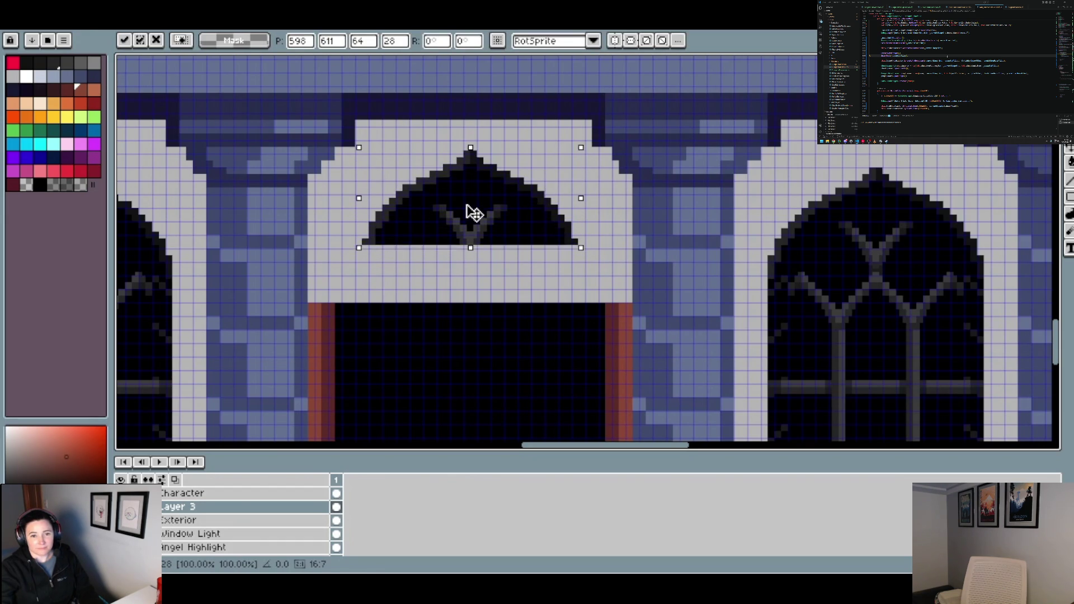
{"action": "left_click_drag", "start_coordinate": [467, 205], "coordinate": [468, 186]}
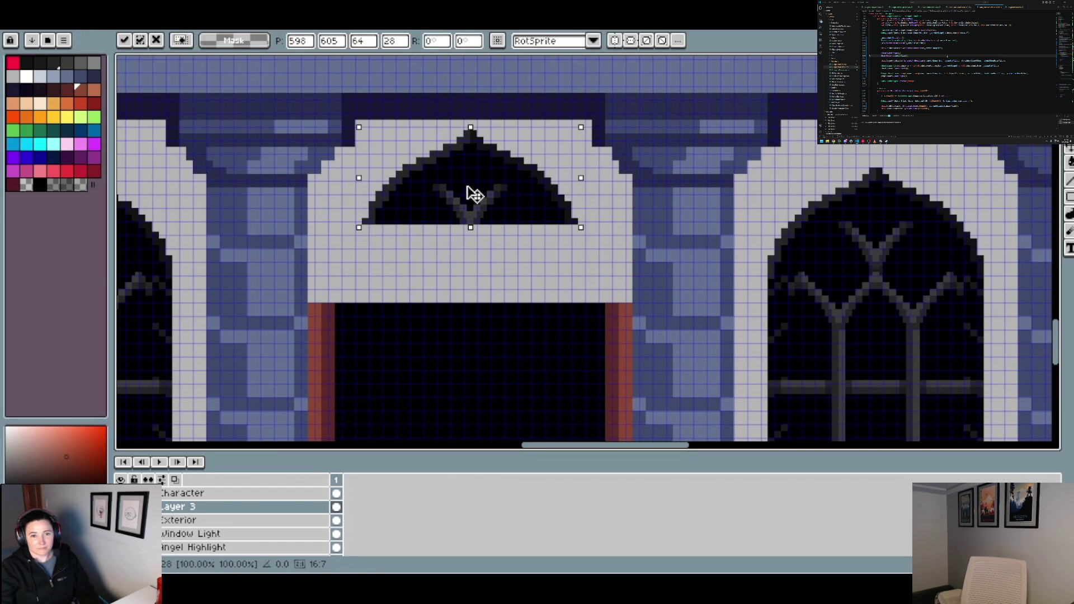
{"action": "key", "text": "Return"}
{"action": "scroll", "coordinate": [469, 196], "scroll_direction": "down", "scroll_amount": 4}
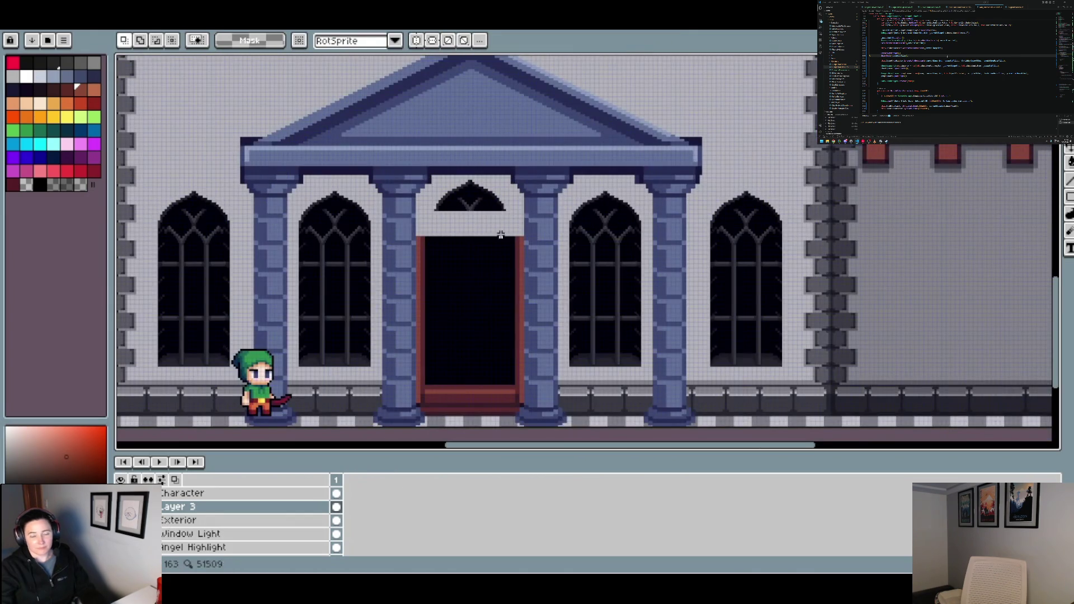
{"action": "scroll", "coordinate": [501, 234], "scroll_direction": "up", "scroll_amount": 4}
Sample a dark colour and, with a 2px brush, extend the arch's lower-left outline downward
{"action": "key", "text": "b"}
{"action": "left_click", "coordinate": [302, 183], "text": "alt"}
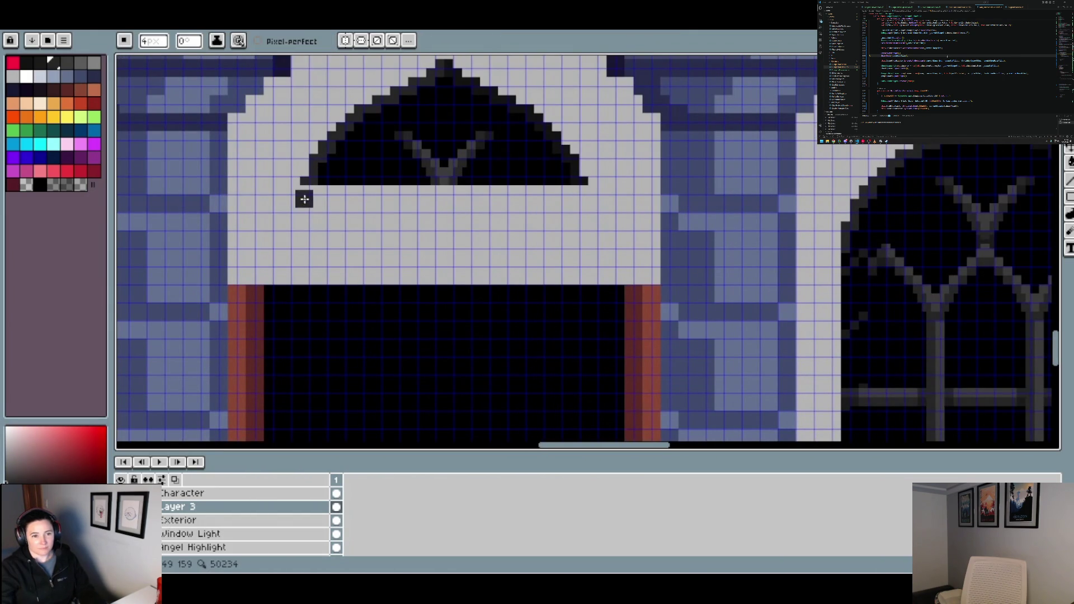
{"action": "key", "text": "minus"}
{"action": "key", "text": "minus"}
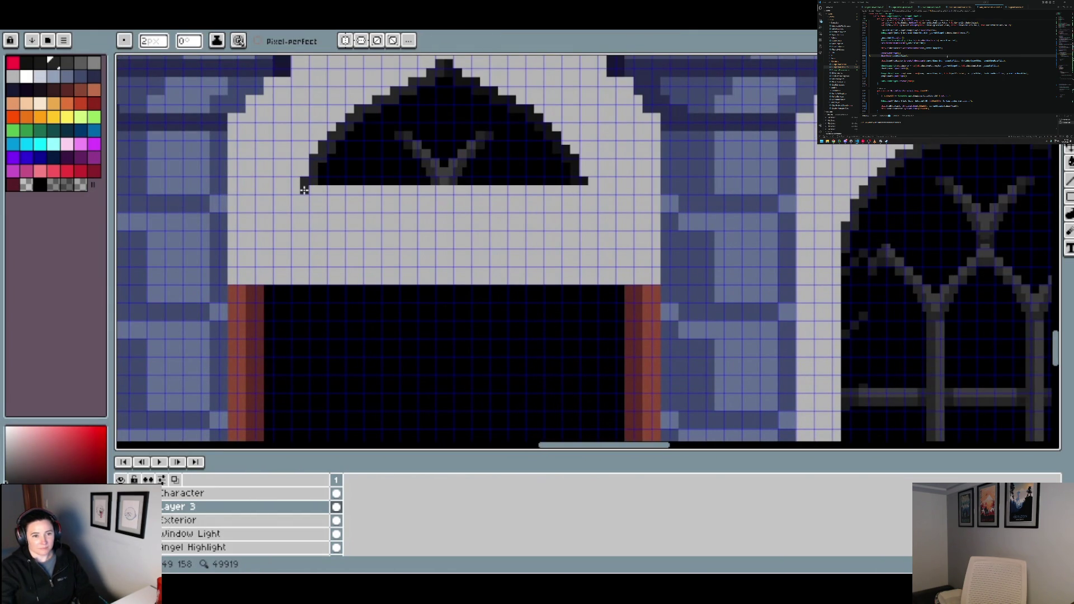
{"action": "left_click", "coordinate": [298, 195]}
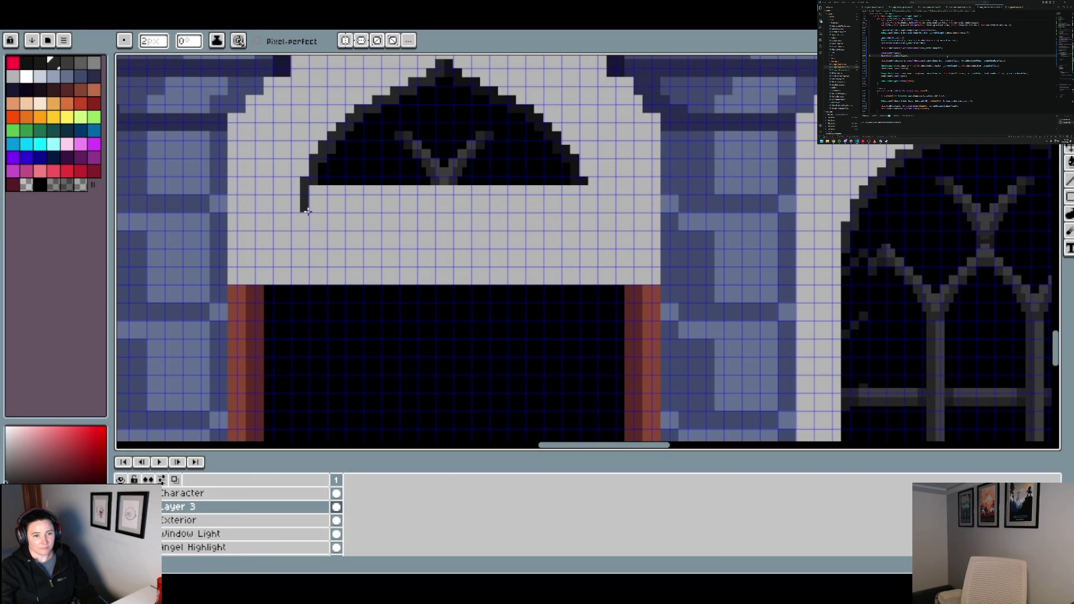
{"action": "left_click", "coordinate": [295, 211]}
{"action": "scroll", "coordinate": [379, 230], "scroll_direction": "down", "scroll_amount": 1}
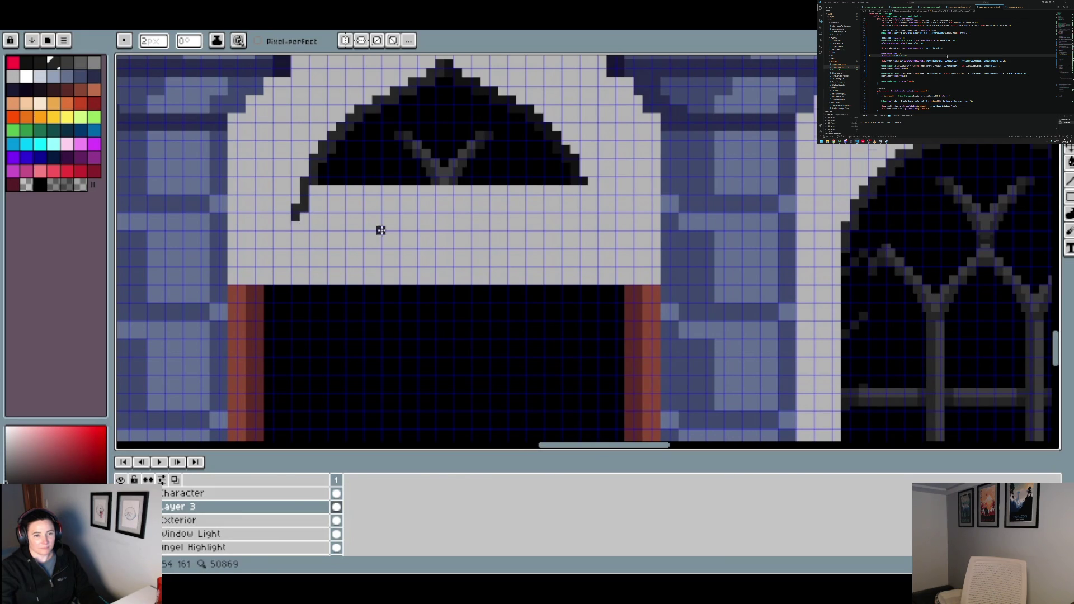
{"action": "scroll", "coordinate": [380, 231], "scroll_direction": "down", "scroll_amount": 2}
{"action": "scroll", "coordinate": [381, 231], "scroll_direction": "up", "scroll_amount": 2}
{"action": "scroll", "coordinate": [337, 217], "scroll_direction": "down", "scroll_amount": 1}
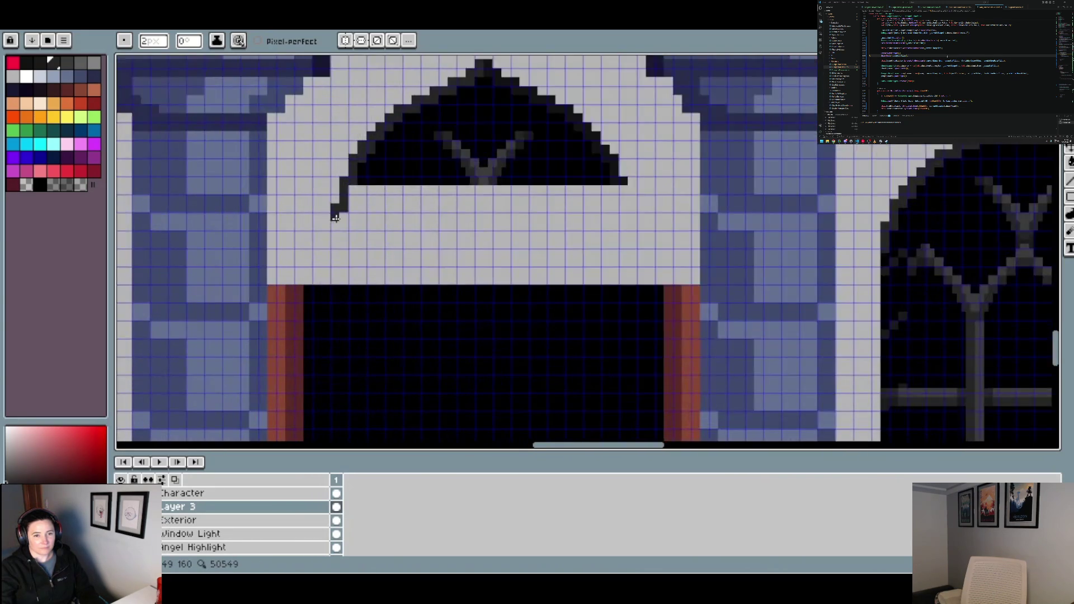
{"action": "scroll", "coordinate": [373, 228], "scroll_direction": "down", "scroll_amount": 1}
Enlarge the brush and extend the black door top across the doorway with a straight row
{"action": "key", "text": "v"}
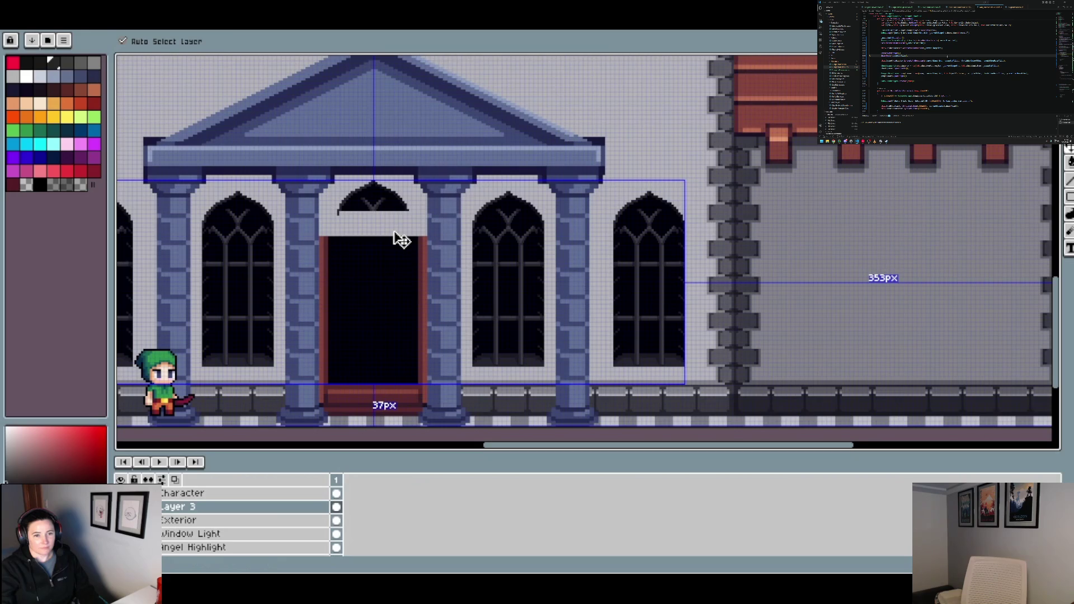
{"action": "key", "text": "b"}
{"action": "scroll", "coordinate": [394, 232], "scroll_direction": "down", "scroll_amount": 2}
{"action": "scroll", "coordinate": [411, 260], "scroll_direction": "up", "scroll_amount": 1}
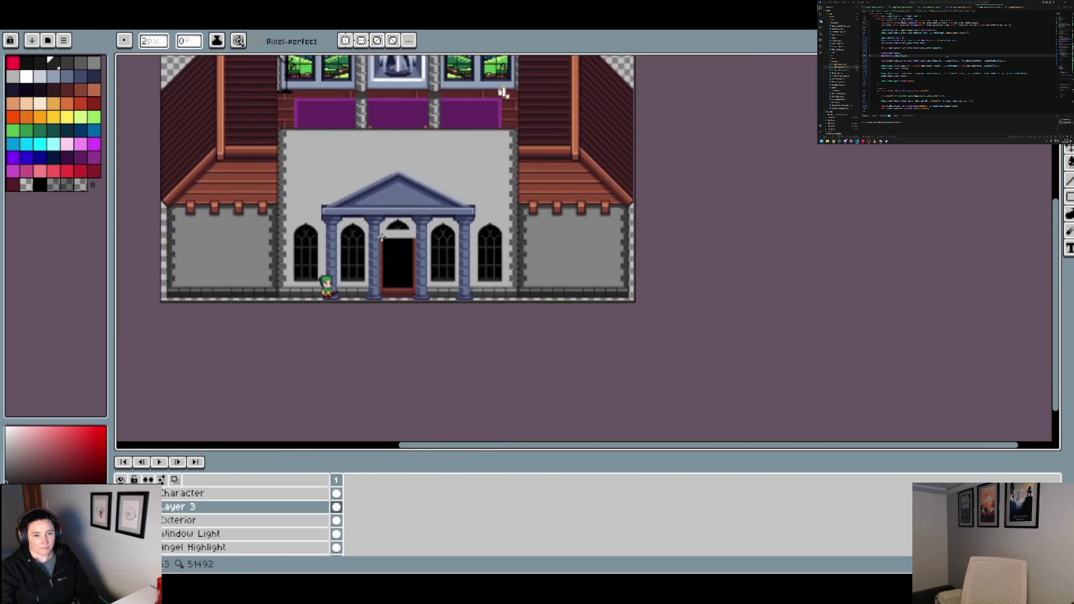
{"action": "scroll", "coordinate": [439, 226], "scroll_direction": "up", "scroll_amount": 3}
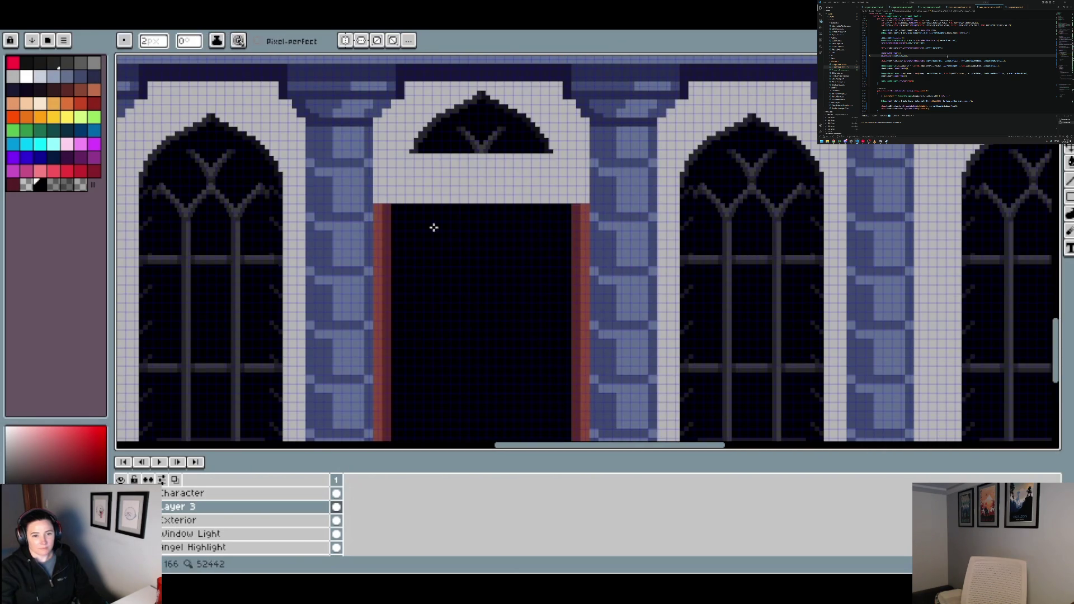
{"action": "key", "text": "plus"}
{"action": "scroll", "coordinate": [405, 201], "scroll_direction": "up", "scroll_amount": 1}
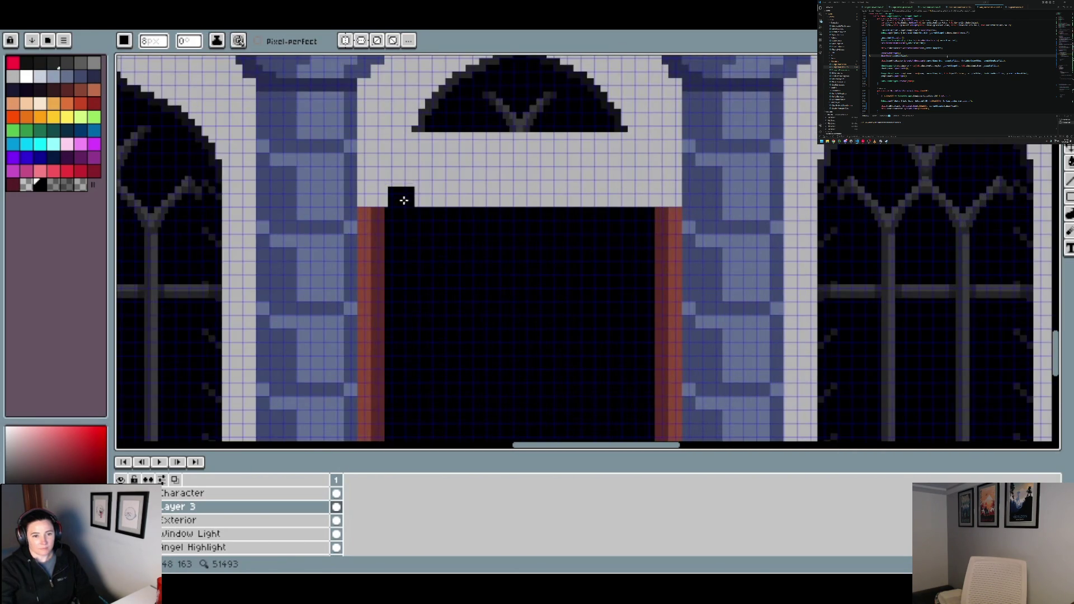
{"action": "scroll", "coordinate": [408, 201], "scroll_direction": "up", "scroll_amount": 1}
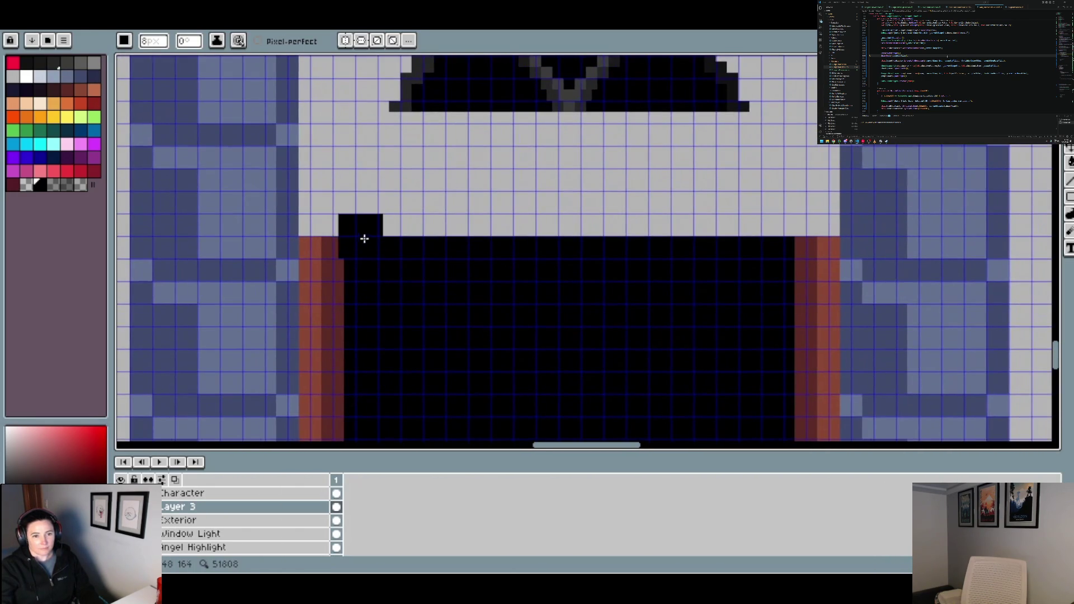
{"action": "left_click", "coordinate": [775, 238], "text": "shift"}
{"action": "left_click", "coordinate": [378, 216]}
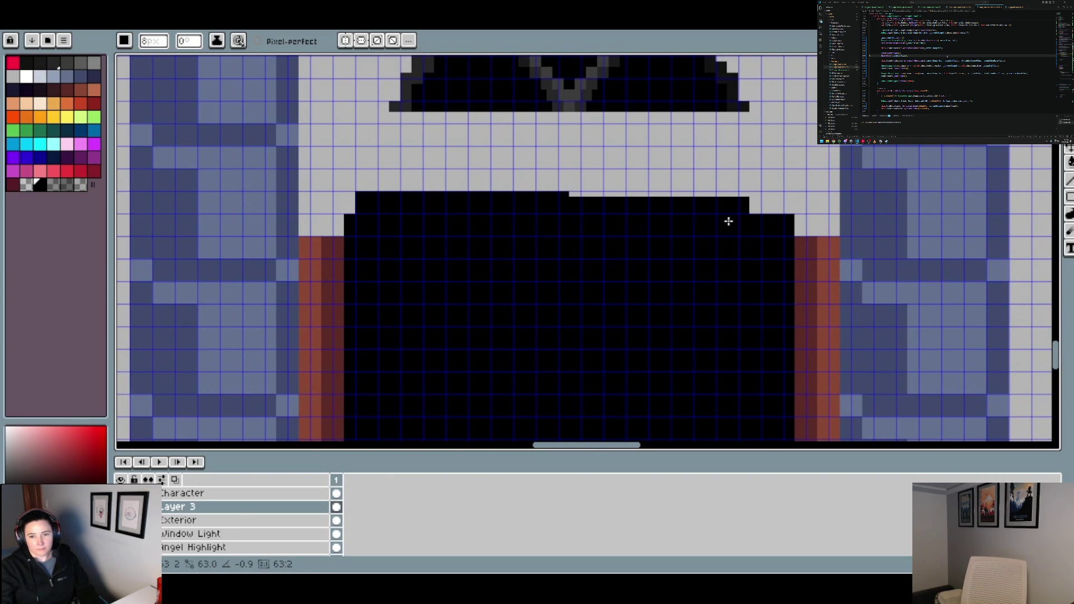
{"action": "left_click", "coordinate": [770, 213], "text": "shift"}
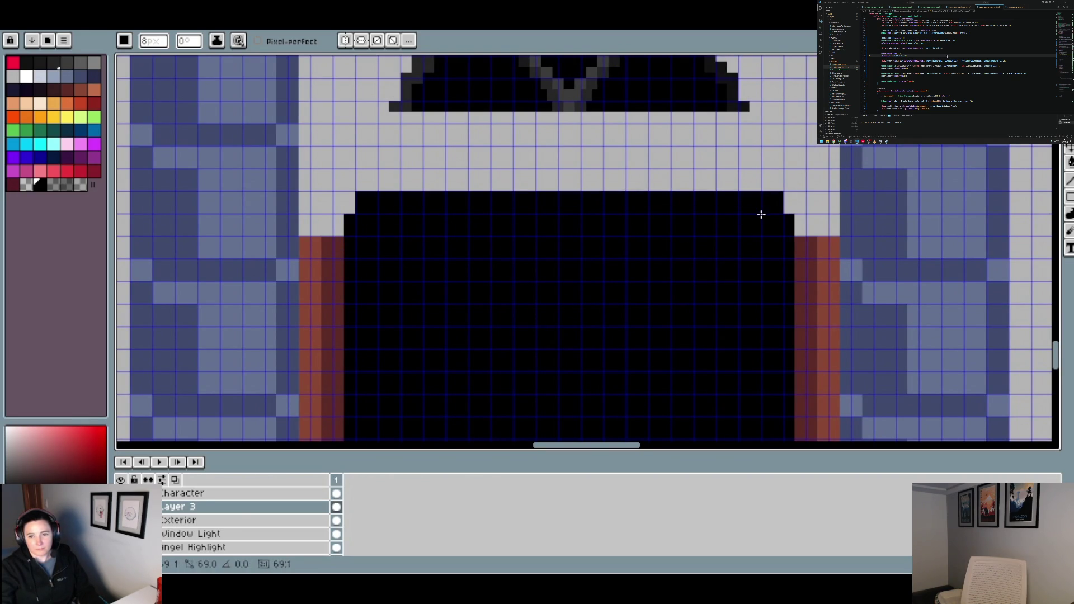
Paint successively narrower black rows upward, covering the grey strip above the door
{"action": "left_click", "coordinate": [404, 193]}
{"action": "left_click", "coordinate": [750, 189], "text": "shift"}
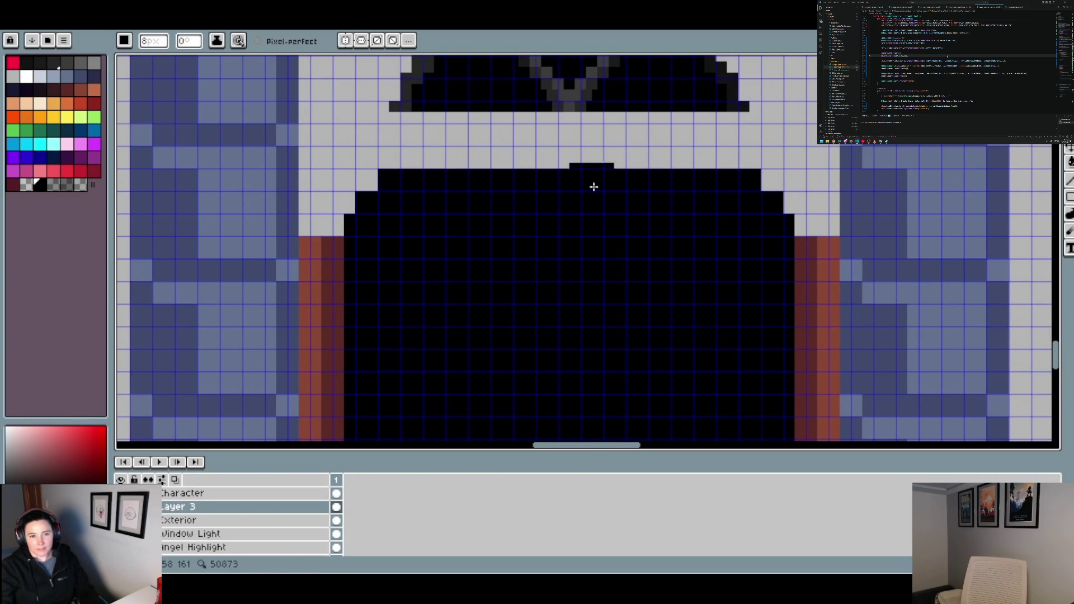
{"action": "left_click", "coordinate": [424, 173]}
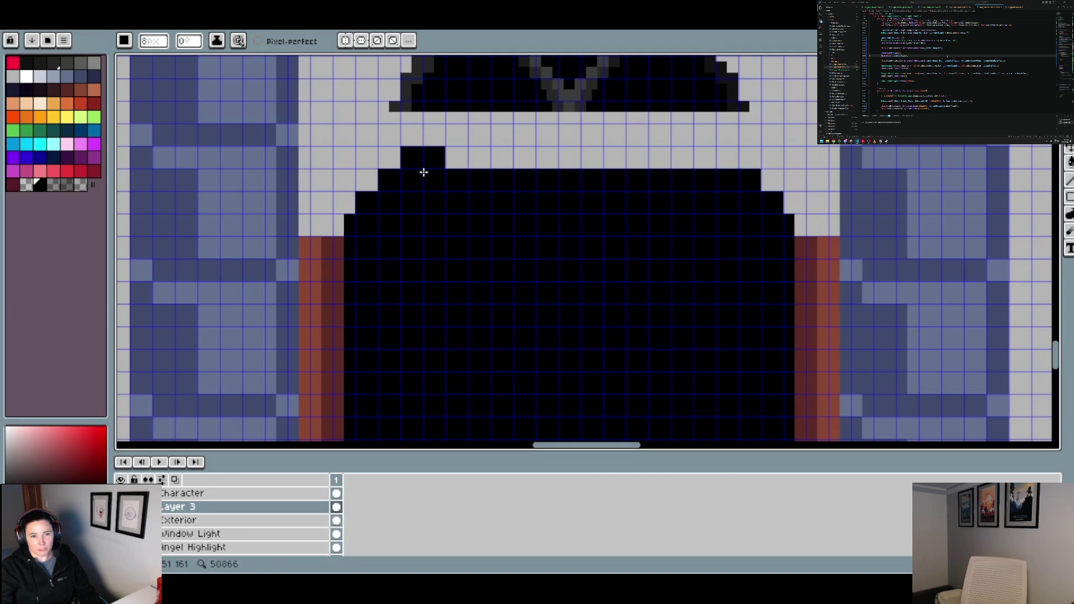
{"action": "left_click", "coordinate": [718, 173], "text": "shift"}
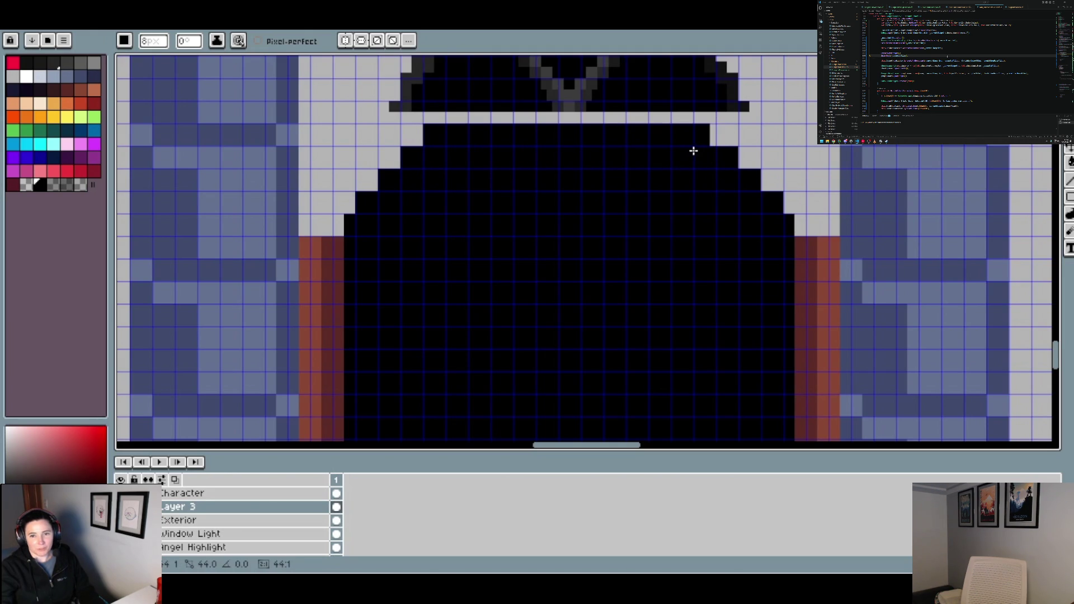
{"action": "left_click", "coordinate": [694, 151], "text": "shift"}
{"action": "left_click_drag", "start_coordinate": [456, 135], "coordinate": [696, 134]}
{"action": "scroll", "coordinate": [595, 171], "scroll_direction": "down", "scroll_amount": 3}
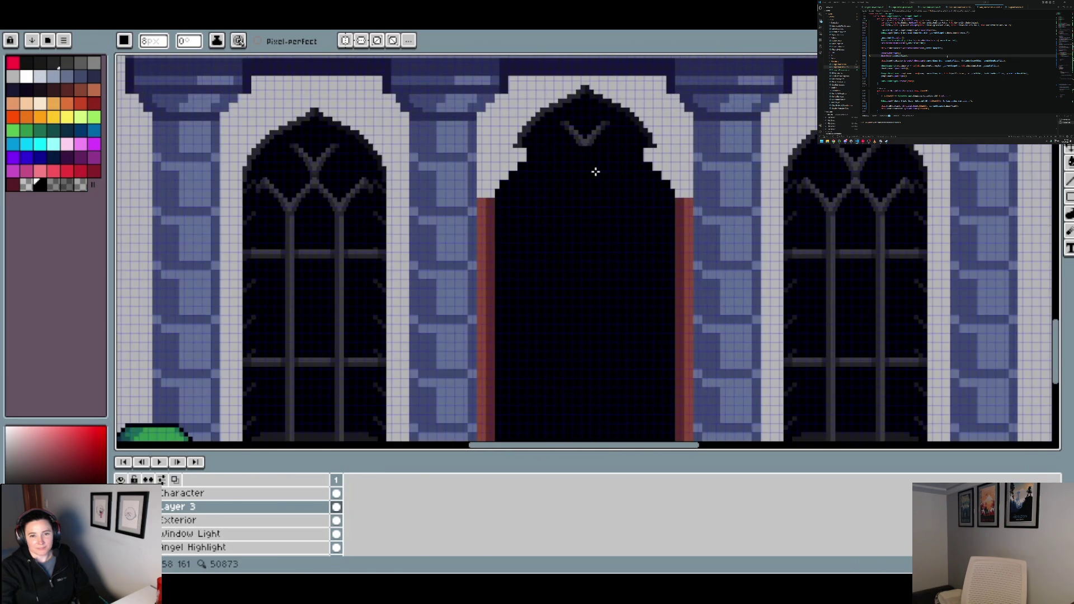
{"action": "scroll", "coordinate": [577, 172], "scroll_direction": "down", "scroll_amount": 2}
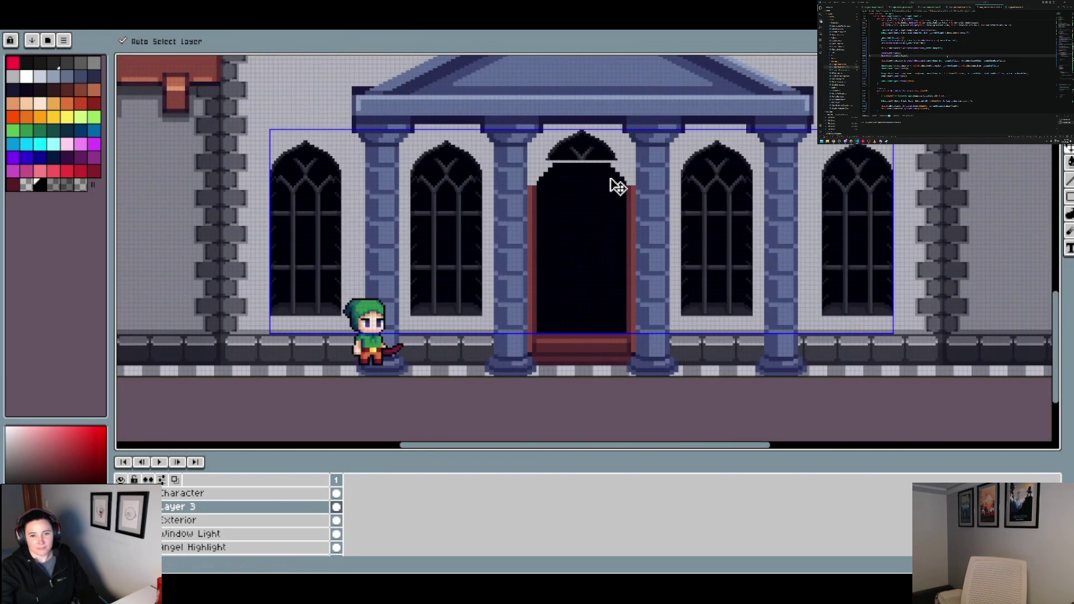
Blacken both ends of the grey strip at the arch, undoing one stray stroke
{"action": "scroll", "coordinate": [613, 182], "scroll_direction": "up", "scroll_amount": 3}
{"action": "scroll", "coordinate": [498, 220], "scroll_direction": "down", "scroll_amount": 1}
{"action": "scroll", "coordinate": [500, 222], "scroll_direction": "down", "scroll_amount": 2}
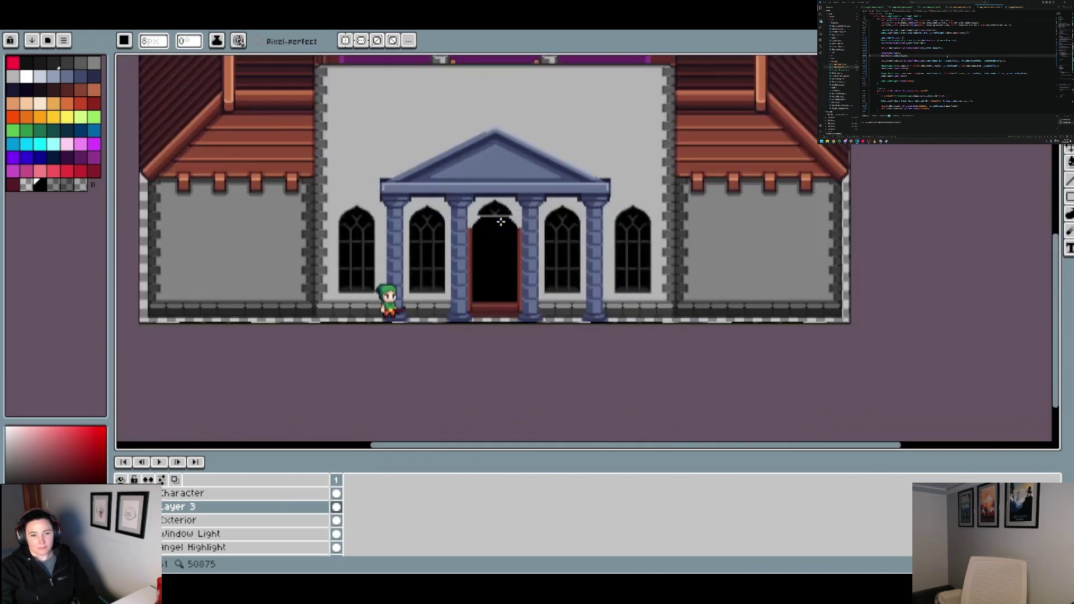
{"action": "scroll", "coordinate": [501, 222], "scroll_direction": "up", "scroll_amount": 2}
{"action": "scroll", "coordinate": [446, 221], "scroll_direction": "up", "scroll_amount": 1}
{"action": "scroll", "coordinate": [419, 210], "scroll_direction": "up", "scroll_amount": 1}
{"action": "left_click_drag", "start_coordinate": [408, 203], "coordinate": [401, 201]}
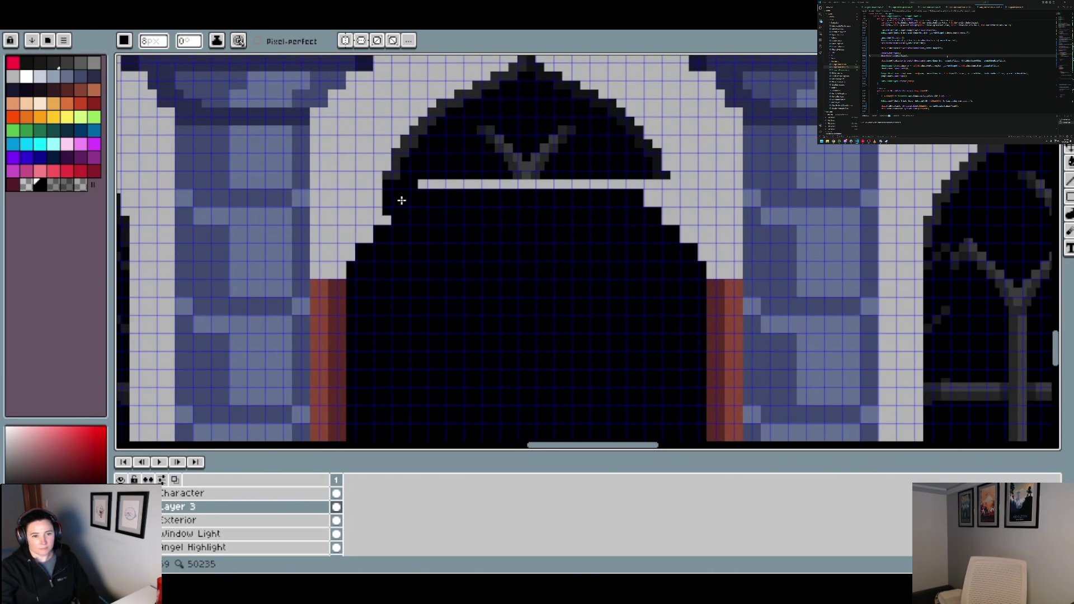
{"action": "left_click", "coordinate": [387, 222]}
{"action": "left_click_drag", "start_coordinate": [638, 183], "coordinate": [657, 227]}
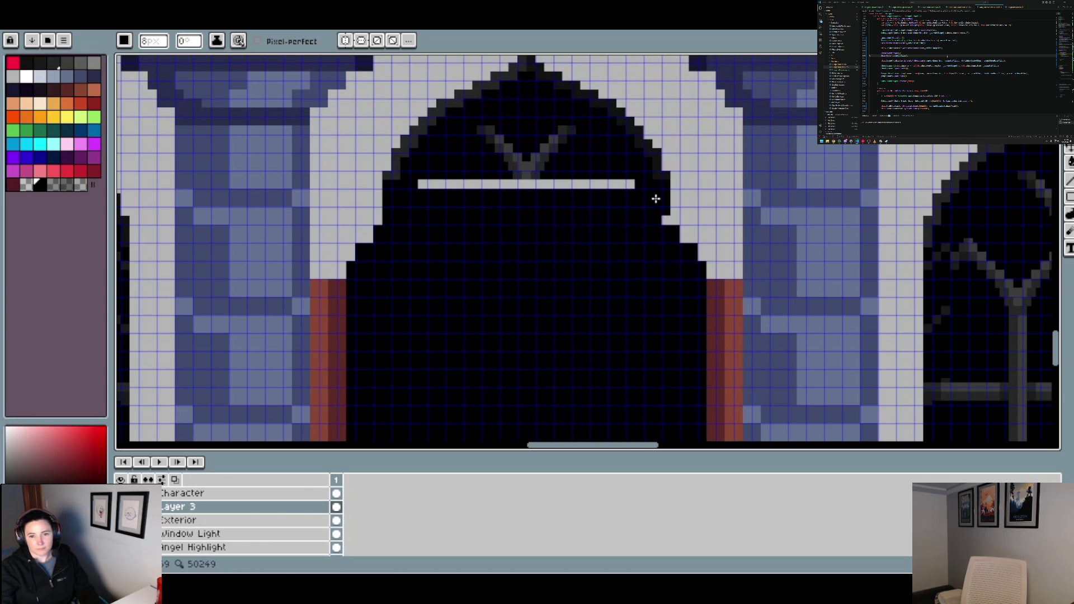
{"action": "key", "text": "ctrl+z"}
{"action": "mouse_move", "coordinate": [616, 184]}
{"action": "left_mouse_down"}
{"action": "mouse_move", "coordinate": [630, 198]}
{"action": "mouse_move", "coordinate": [443, 200]}
{"action": "left_mouse_up"}
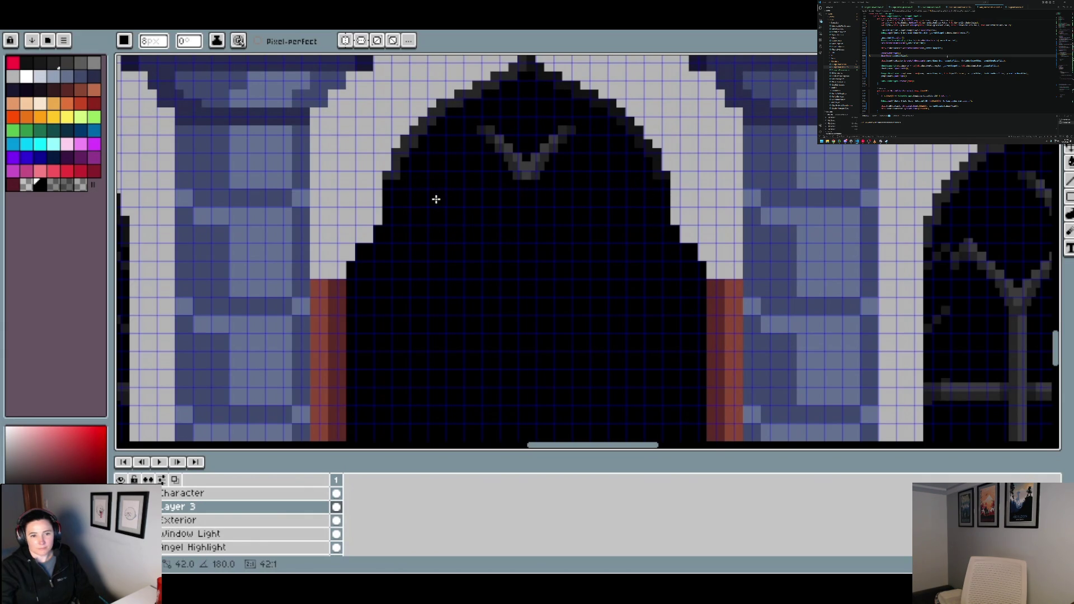
Blacken the leftover grey edge columns and pixels symmetrically on both sides of the arch
{"action": "scroll", "coordinate": [436, 199], "scroll_direction": "down", "scroll_amount": 2}
{"action": "scroll", "coordinate": [496, 223], "scroll_direction": "down", "scroll_amount": 2}
{"action": "scroll", "coordinate": [481, 246], "scroll_direction": "up", "scroll_amount": 2}
{"action": "scroll", "coordinate": [475, 243], "scroll_direction": "up", "scroll_amount": 2}
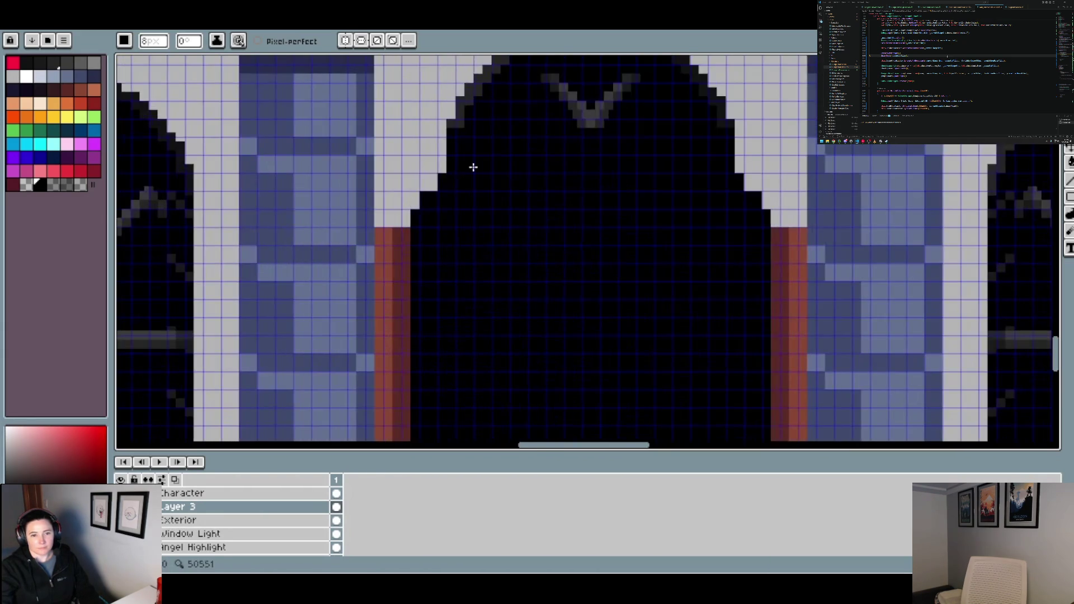
{"action": "left_click_drag", "start_coordinate": [445, 170], "coordinate": [445, 142]}
{"action": "left_click_drag", "start_coordinate": [736, 173], "coordinate": [734, 176]}
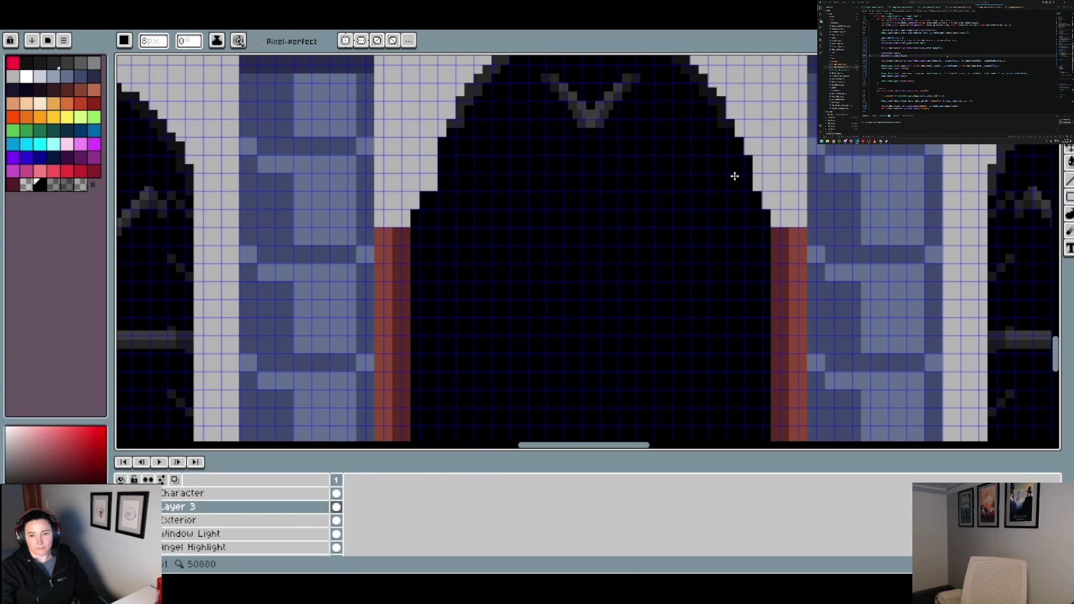
{"action": "left_click_drag", "start_coordinate": [434, 163], "coordinate": [439, 187]}
{"action": "left_click_drag", "start_coordinate": [748, 177], "coordinate": [747, 191]}
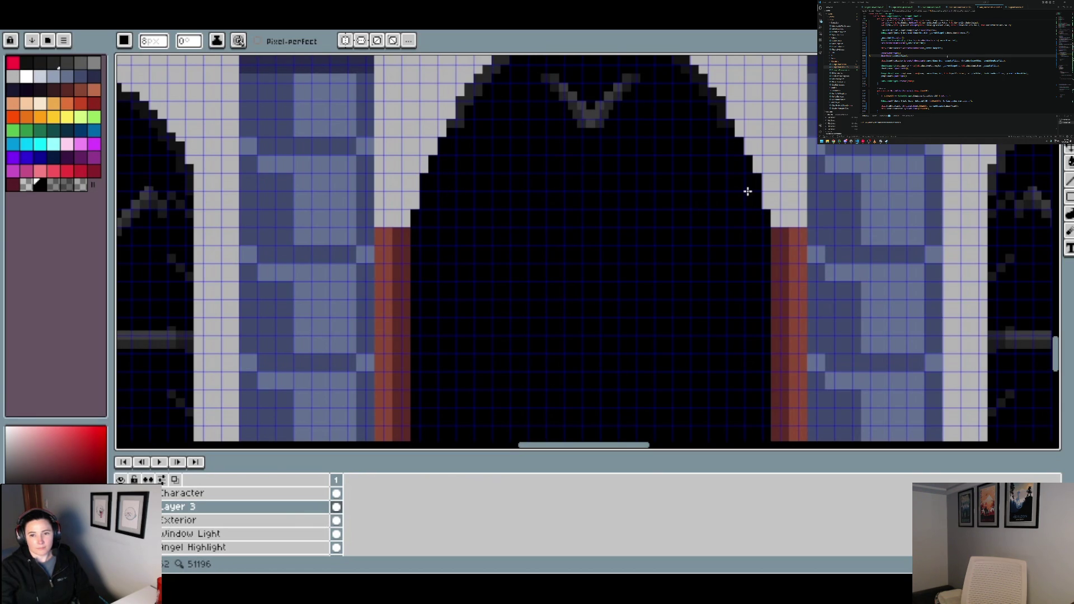
{"action": "left_click", "coordinate": [415, 200]}
{"action": "left_click", "coordinate": [765, 200]}
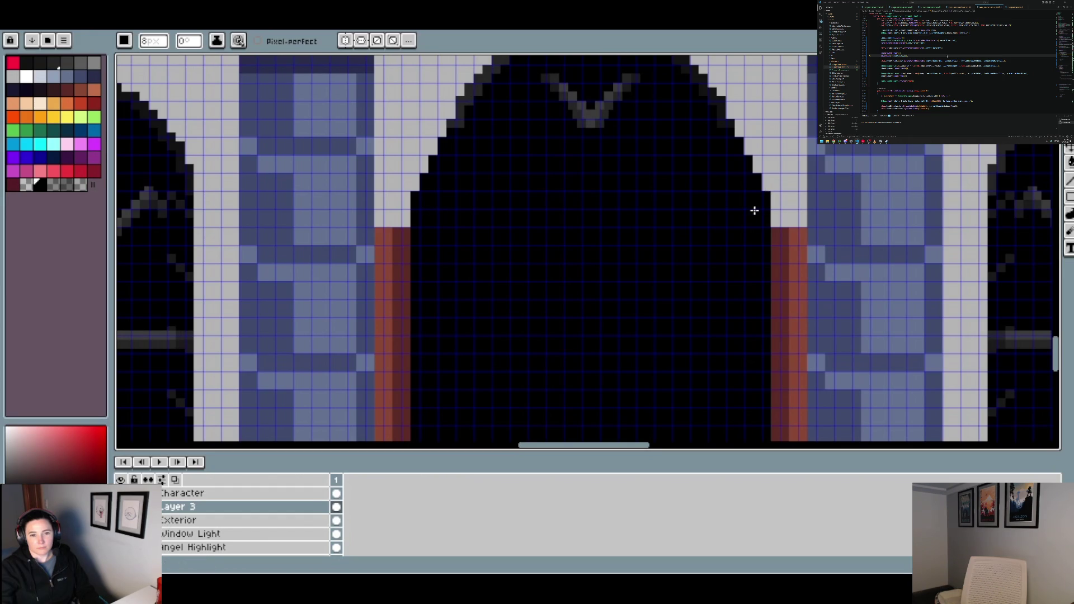
{"action": "scroll", "coordinate": [650, 262], "scroll_direction": "down", "scroll_amount": 3}
{"action": "scroll", "coordinate": [634, 254], "scroll_direction": "up", "scroll_amount": 3}
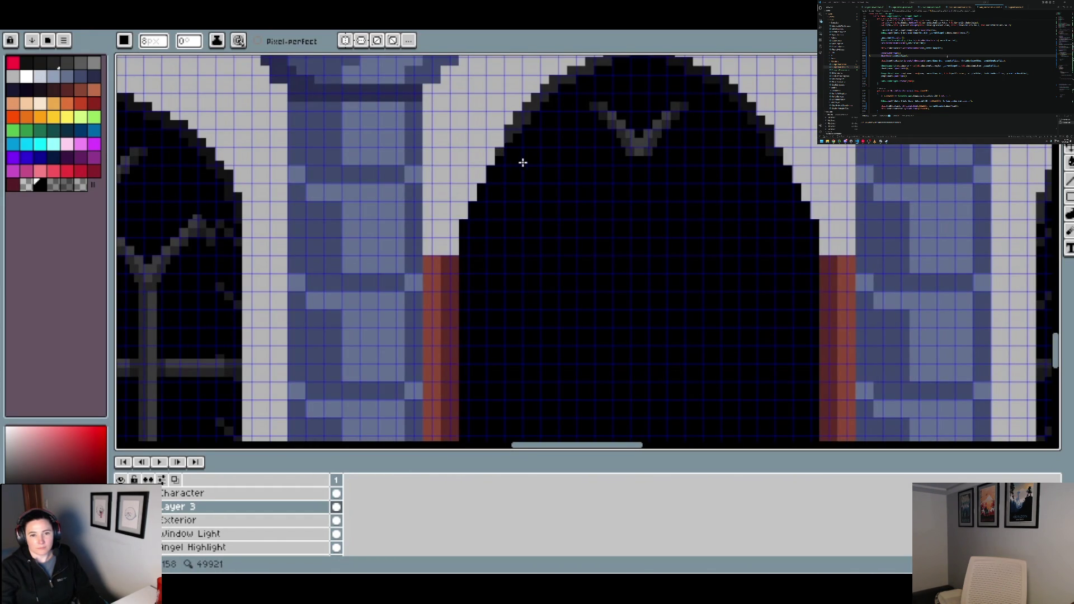
{"action": "scroll", "coordinate": [546, 170], "scroll_direction": "down", "scroll_amount": 3}
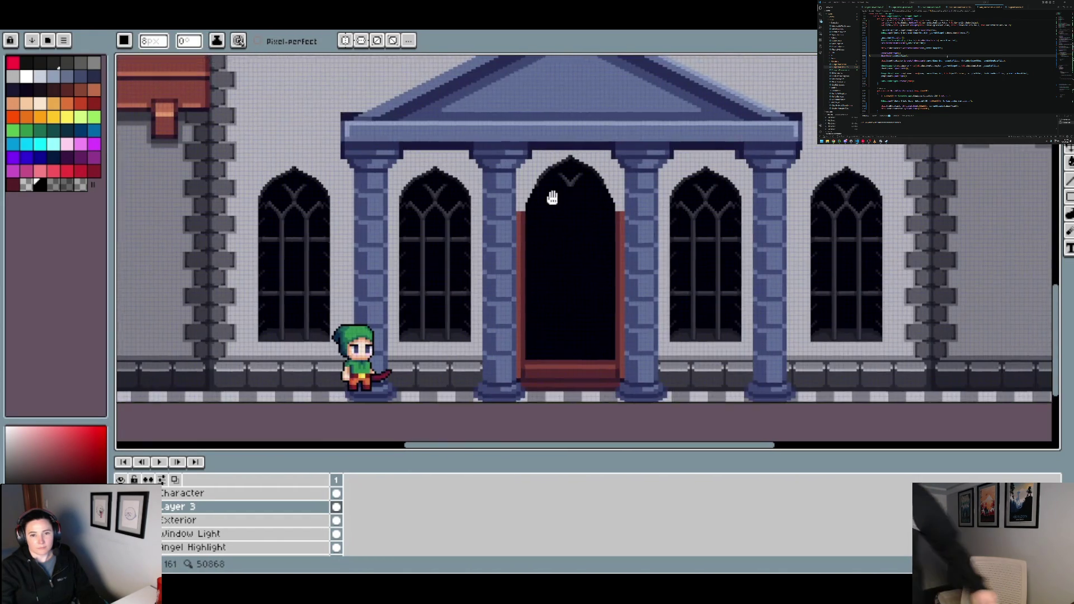
Sample black, then the dark red frame colour, raising the brush to 3px
{"action": "scroll", "coordinate": [522, 242], "scroll_direction": "up", "scroll_amount": 1}
{"action": "scroll", "coordinate": [514, 245], "scroll_direction": "up", "scroll_amount": 2}
{"action": "left_click", "coordinate": [491, 210], "text": "alt"}
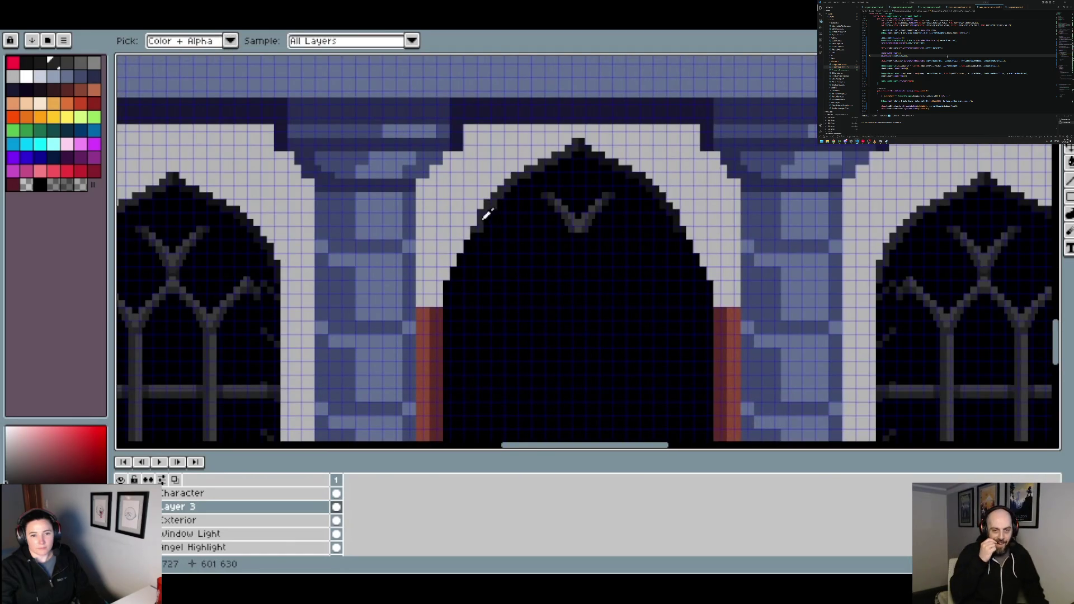
{"action": "scroll", "coordinate": [476, 228], "scroll_direction": "up", "scroll_amount": 3}
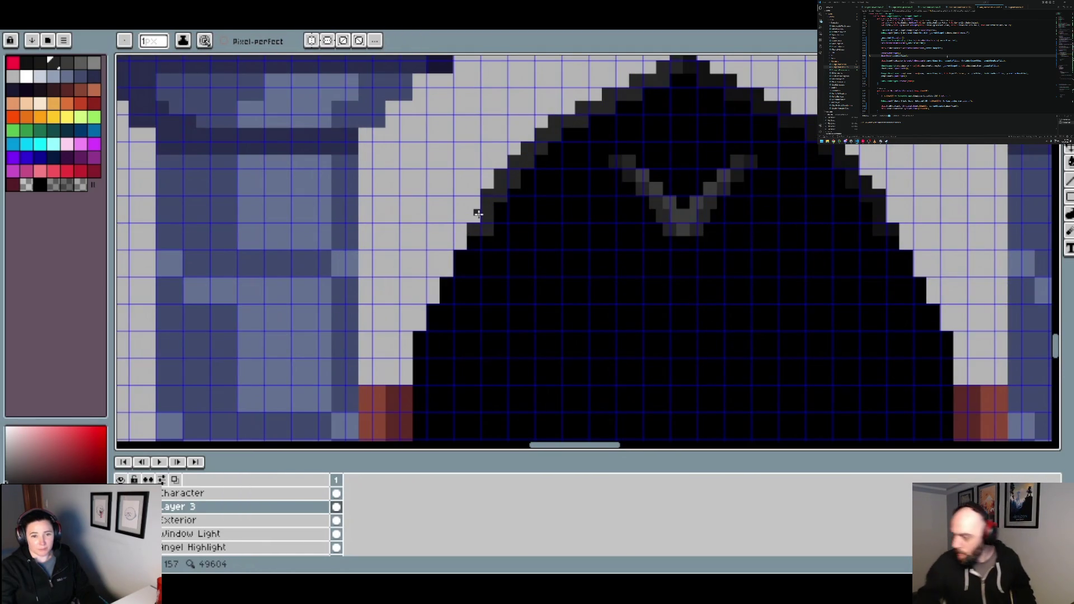
{"action": "scroll", "coordinate": [478, 213], "scroll_direction": "up", "scroll_amount": 1}
{"action": "key", "text": "plus"}
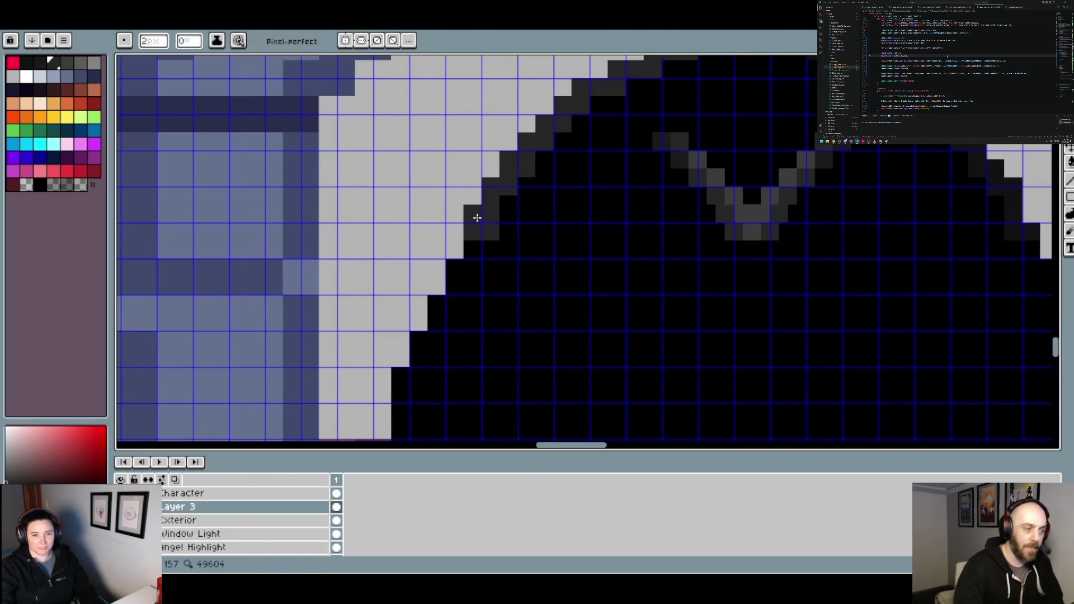
{"action": "scroll", "coordinate": [477, 218], "scroll_direction": "down", "scroll_amount": 3}
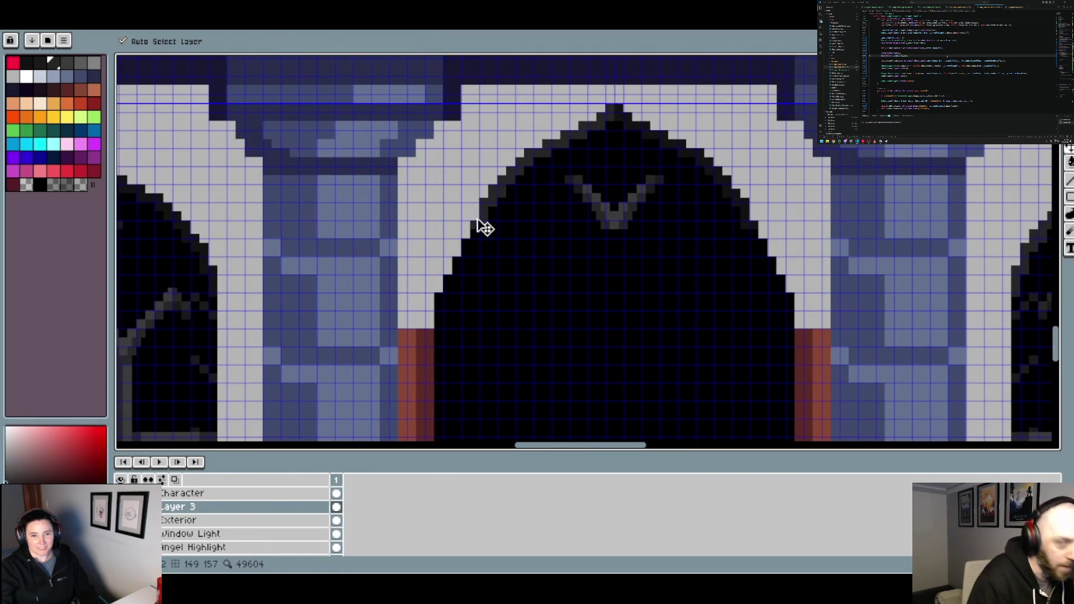
{"action": "left_click", "coordinate": [434, 331], "text": "alt"}
{"action": "key", "text": "plus"}
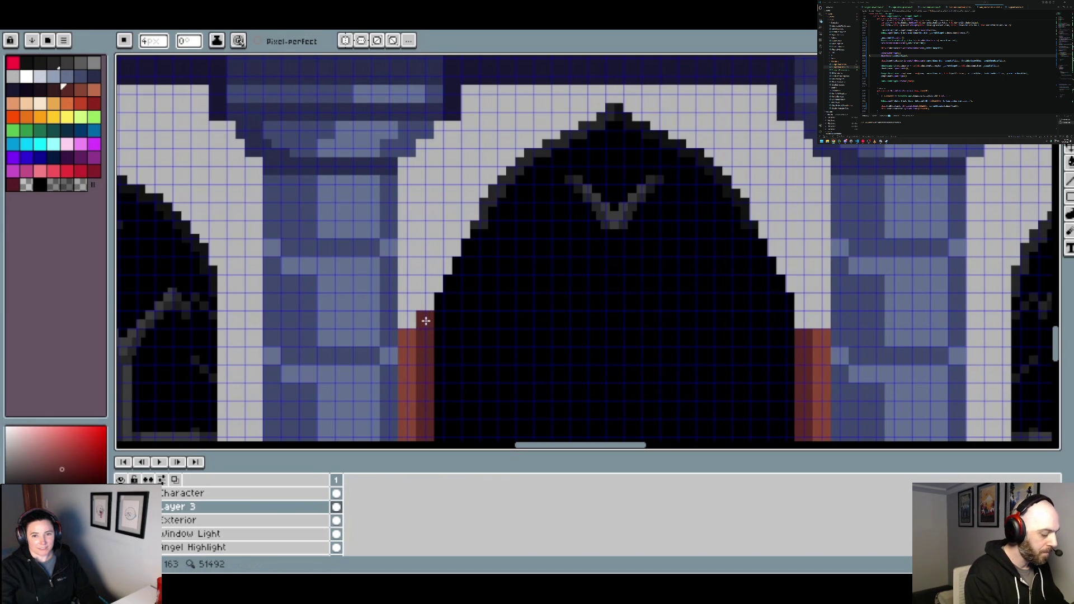
{"action": "scroll", "coordinate": [475, 338], "scroll_direction": "down", "scroll_amount": 3}
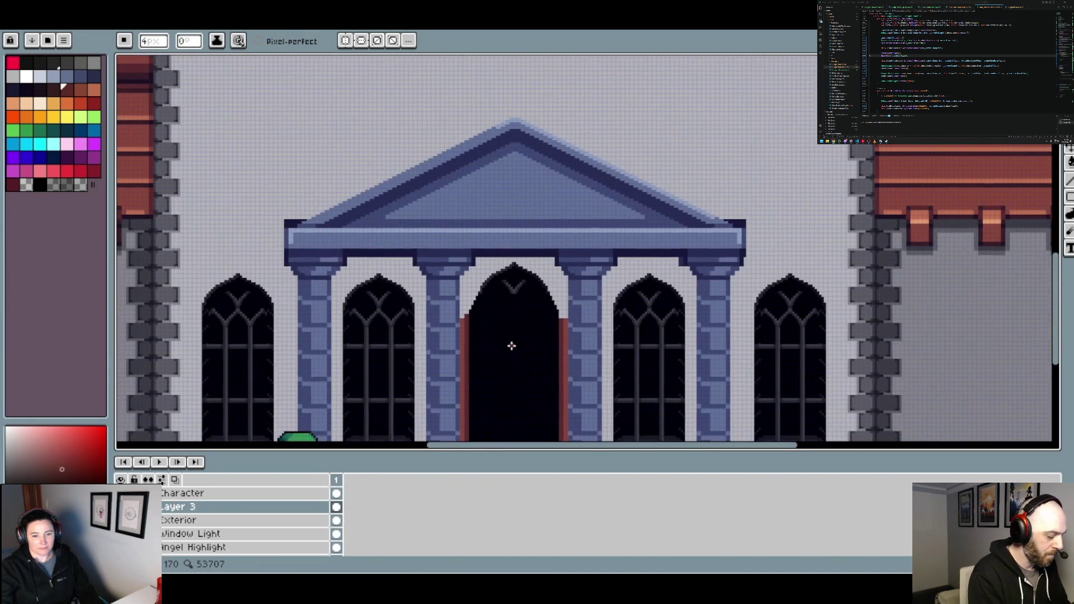
{"action": "scroll", "coordinate": [488, 325], "scroll_direction": "up", "scroll_amount": 2}
{"action": "scroll", "coordinate": [478, 317], "scroll_direction": "up", "scroll_amount": 1}
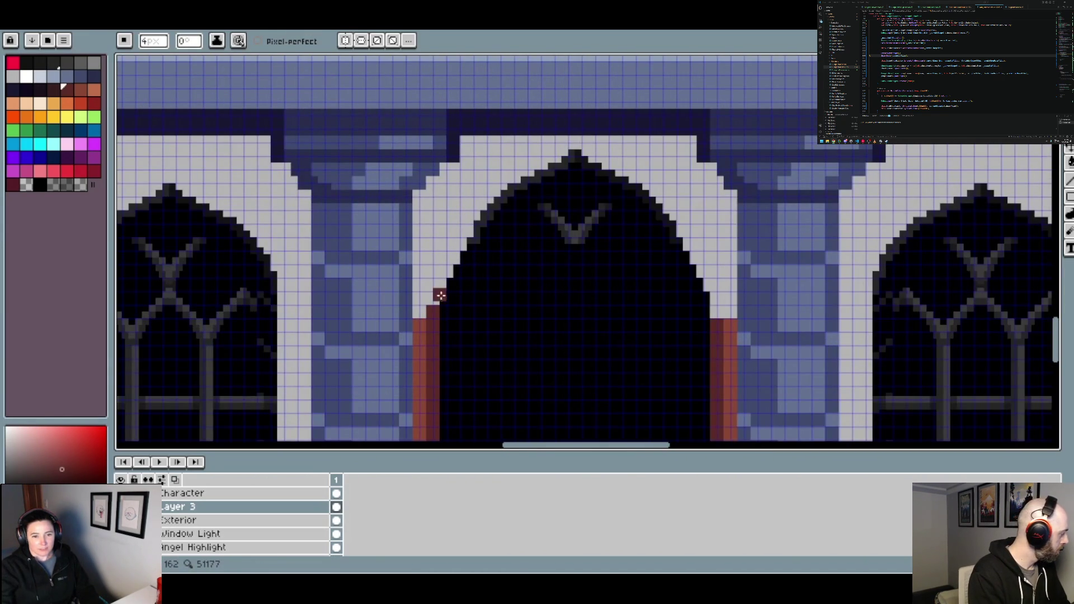
{"action": "scroll", "coordinate": [436, 299], "scroll_direction": "down", "scroll_amount": 2}
{"action": "scroll", "coordinate": [518, 324], "scroll_direction": "down", "scroll_amount": 1}
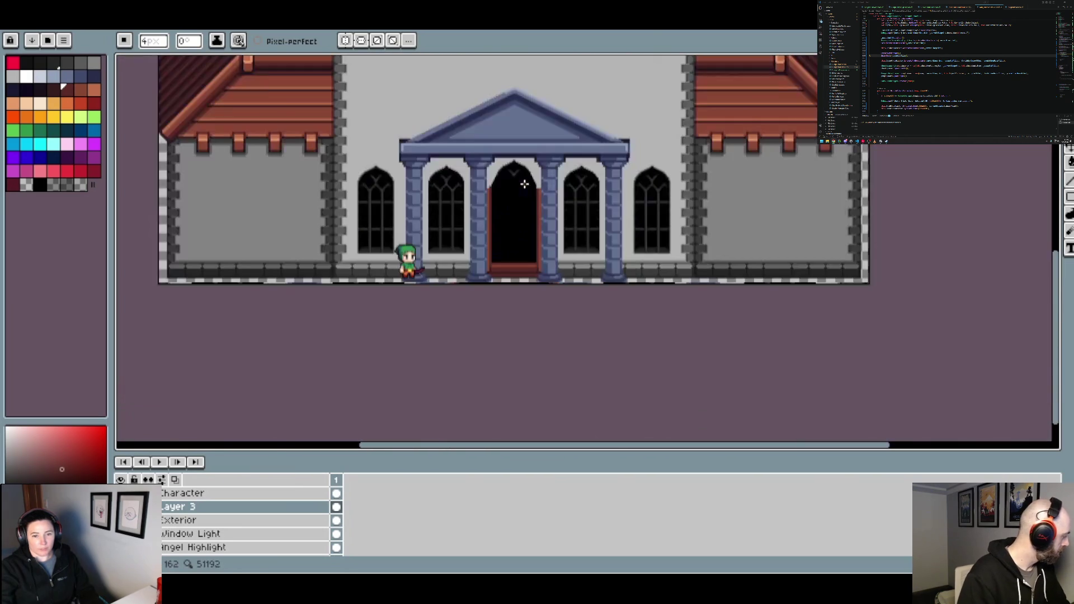
{"action": "scroll", "coordinate": [522, 190], "scroll_direction": "up", "scroll_amount": 3}
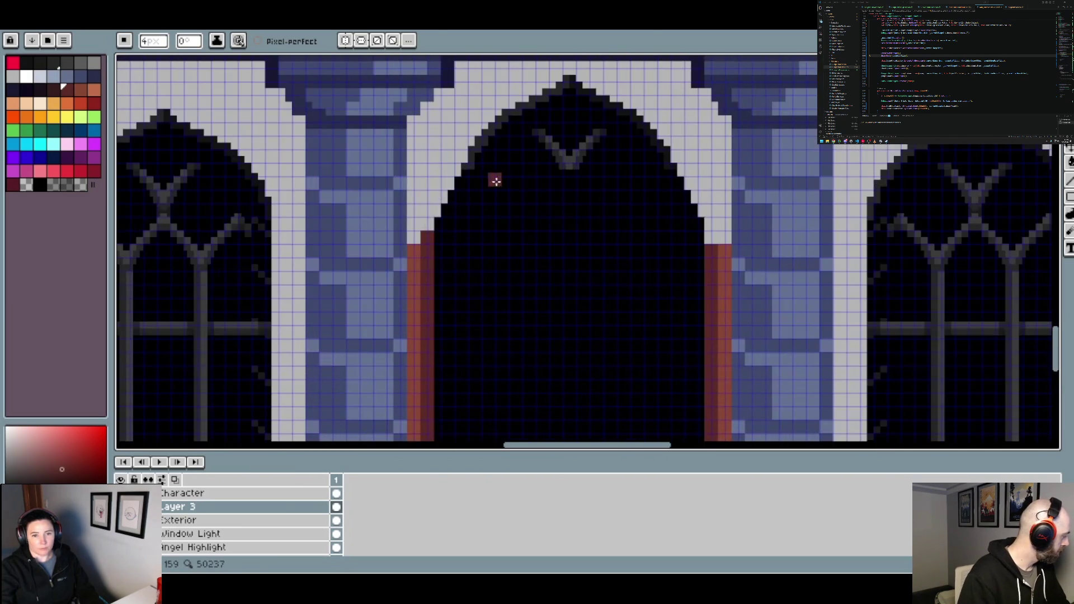
Outline the arch's left edge and upper-right side to the apex in black, undoing and redoing strokes
{"action": "left_click", "coordinate": [435, 230], "text": "alt"}
{"action": "mouse_move", "coordinate": [442, 223]}
{"action": "left_mouse_down"}
{"action": "mouse_move", "coordinate": [560, 92]}
{"action": "mouse_move", "coordinate": [626, 104]}
{"action": "left_mouse_up"}
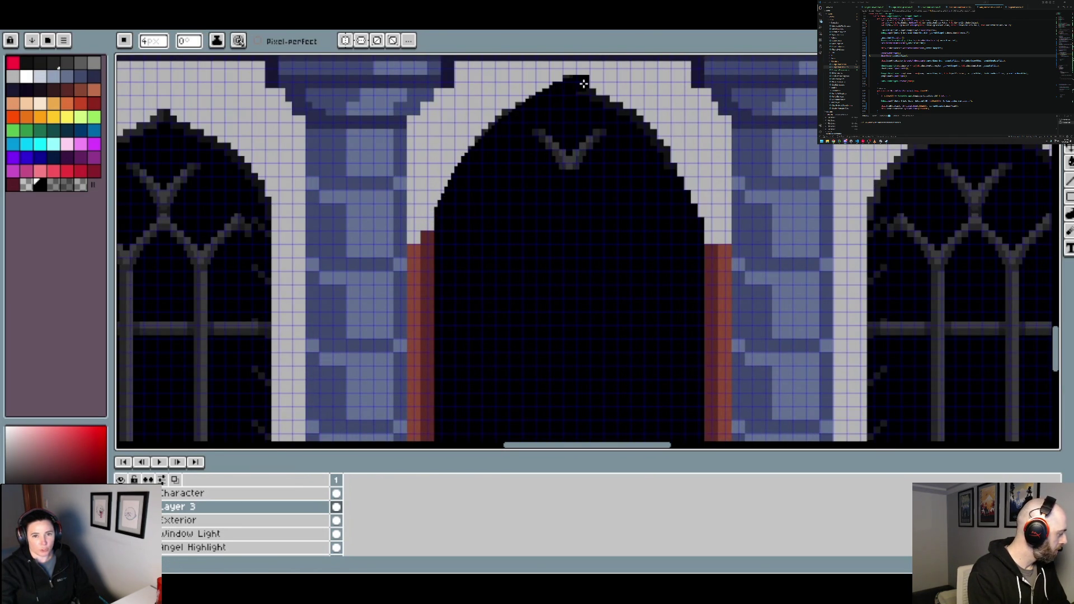
{"action": "key", "text": "ctrl+z"}
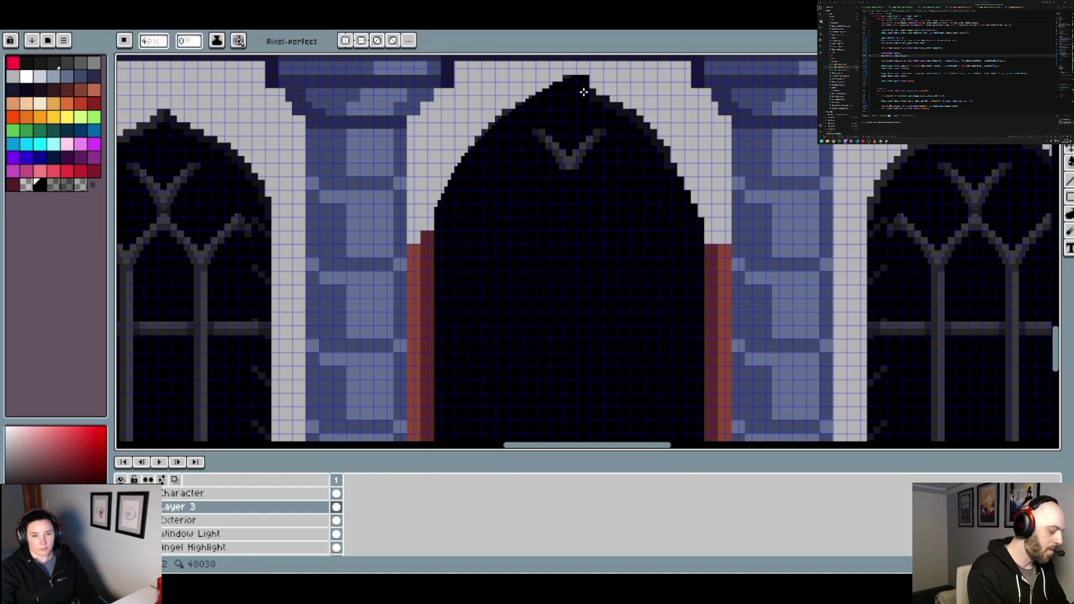
{"action": "key", "text": "ctrl+z"}
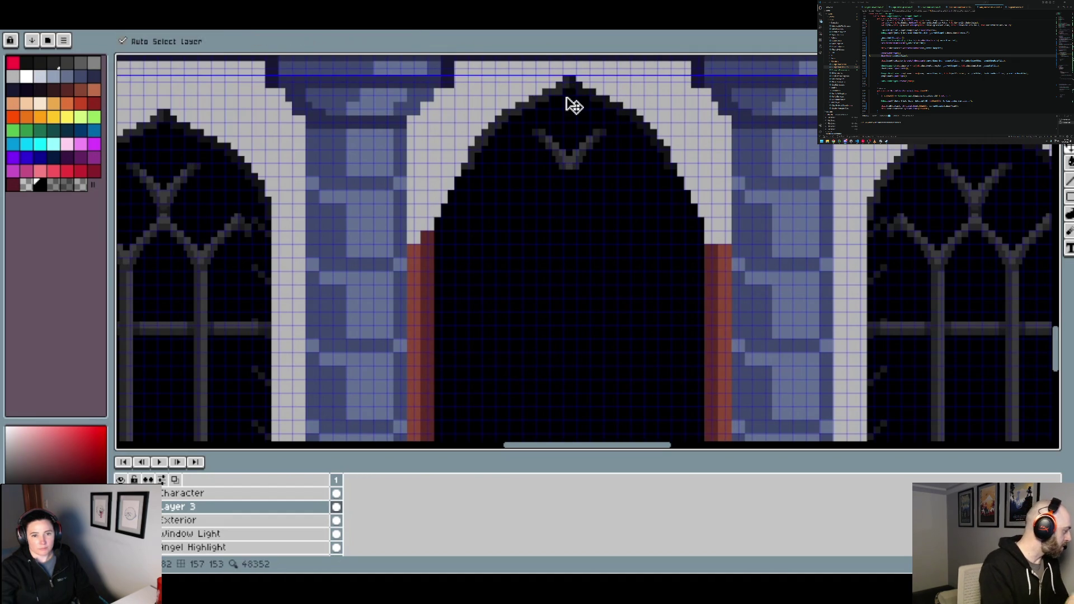
{"action": "key", "text": "ctrl+y"}
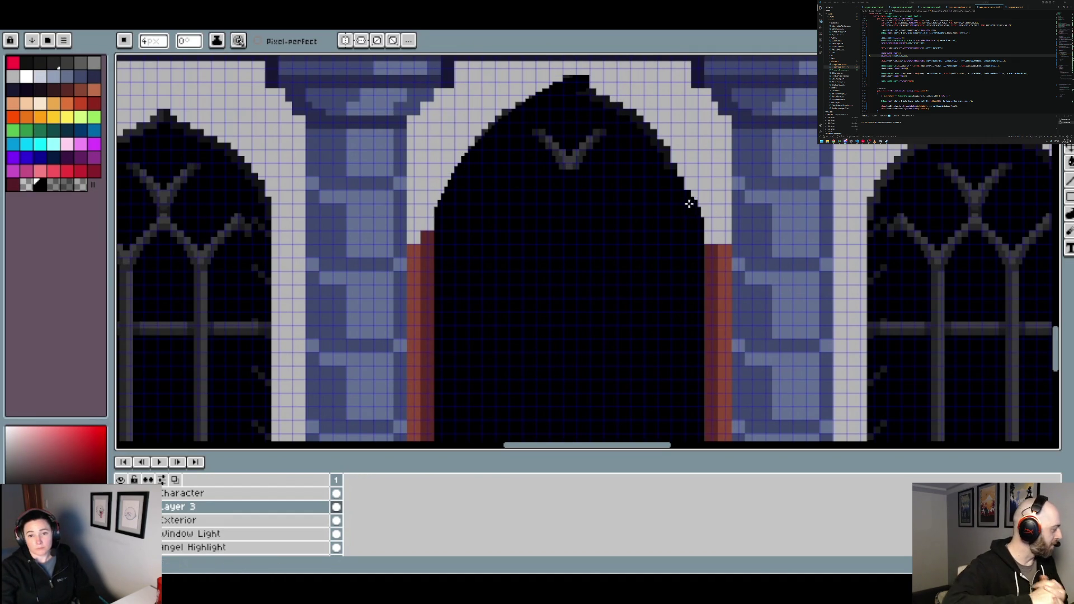
{"action": "left_click_drag", "start_coordinate": [648, 131], "coordinate": [613, 105]}
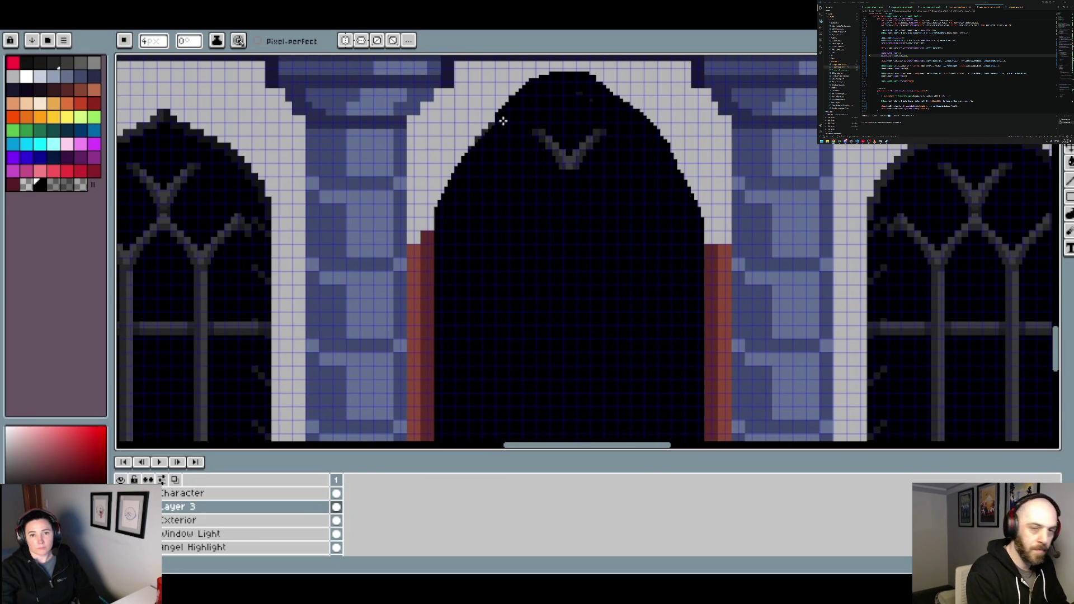
{"action": "key", "text": "v"}
{"action": "key", "text": "ctrl+z"}
{"action": "key", "text": "ctrl+y"}
{"action": "key", "text": "b"}
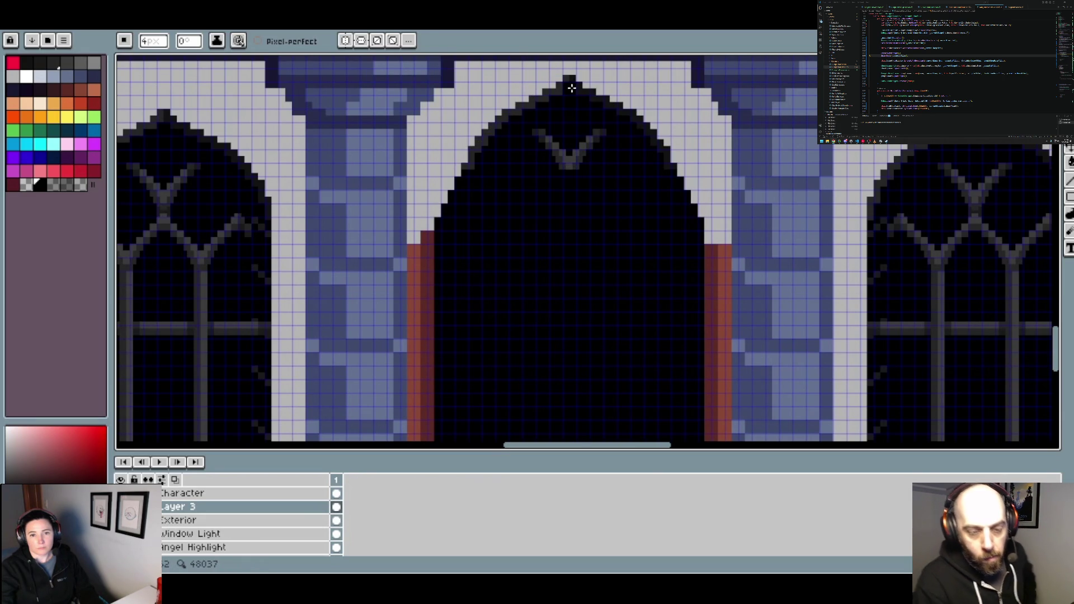
{"action": "scroll", "coordinate": [572, 84], "scroll_direction": "down", "scroll_amount": 3}
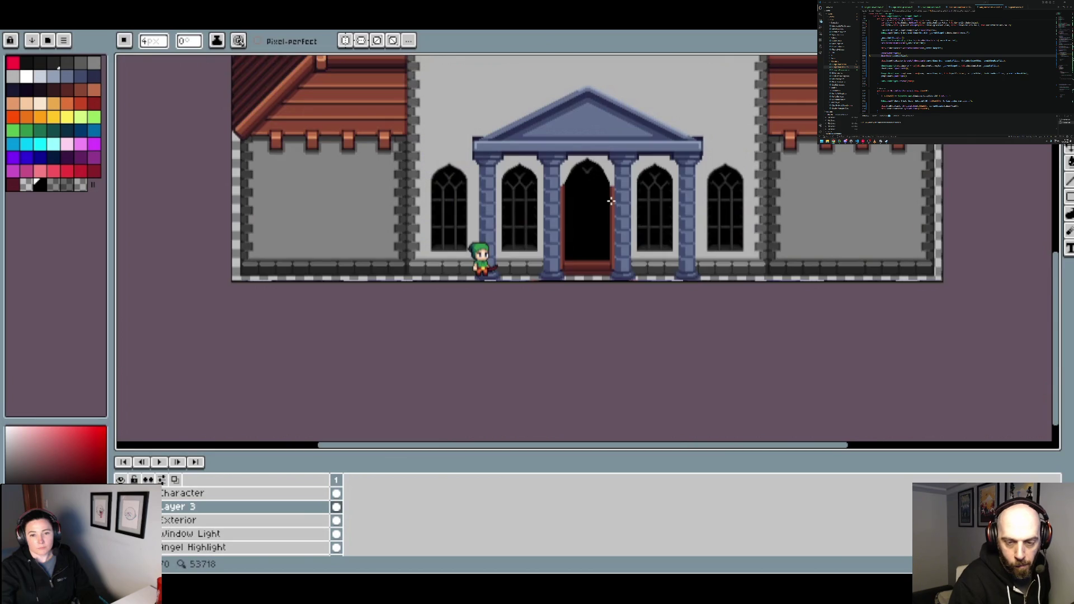
{"action": "scroll", "coordinate": [611, 201], "scroll_direction": "up", "scroll_amount": 3}
{"action": "left_click_drag", "start_coordinate": [590, 189], "coordinate": [532, 271]}
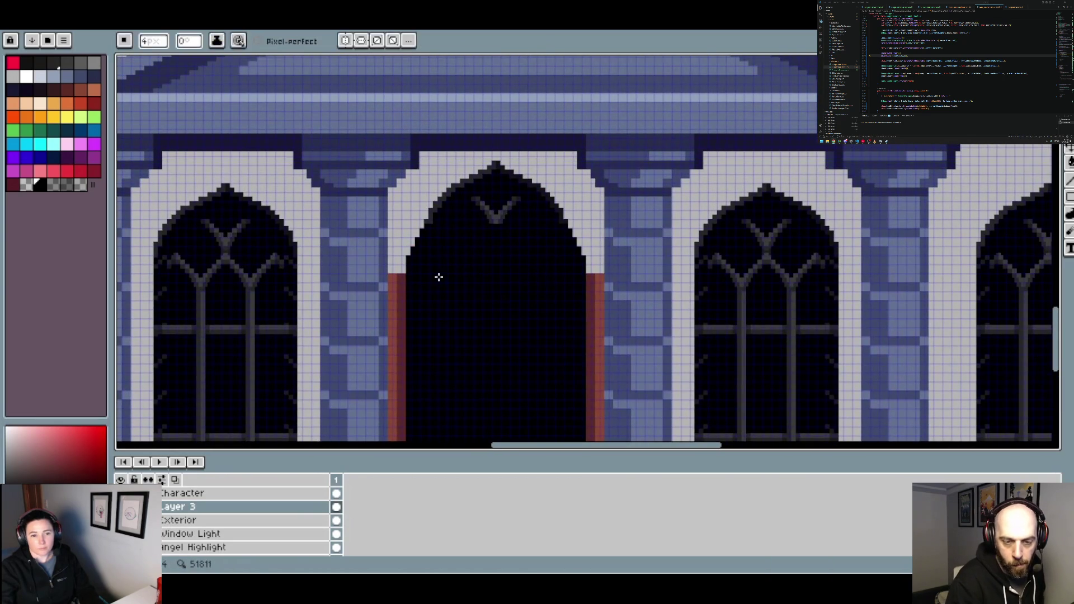
{"action": "scroll", "coordinate": [442, 254], "scroll_direction": "down", "scroll_amount": 3}
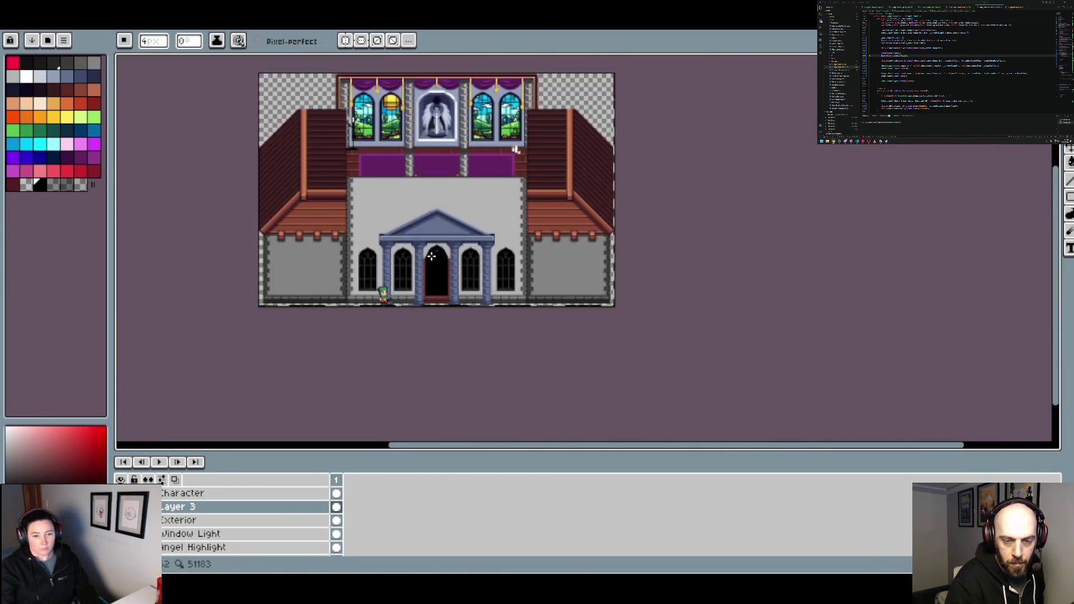
{"action": "scroll", "coordinate": [431, 256], "scroll_direction": "up", "scroll_amount": 1}
{"action": "scroll", "coordinate": [431, 258], "scroll_direction": "up", "scroll_amount": 1}
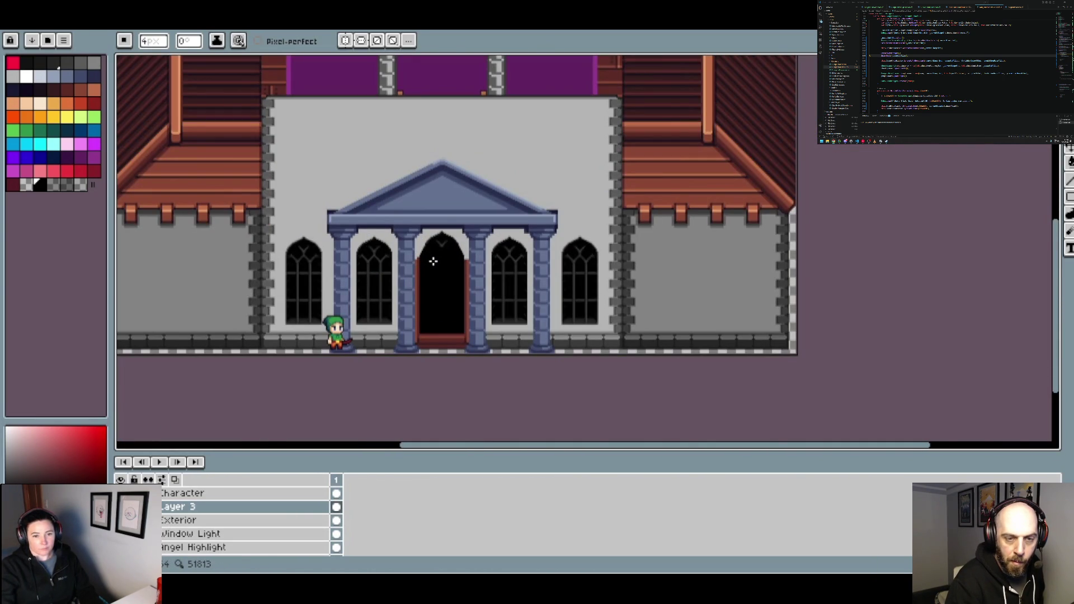
{"action": "scroll", "coordinate": [432, 261], "scroll_direction": "up", "scroll_amount": 2}
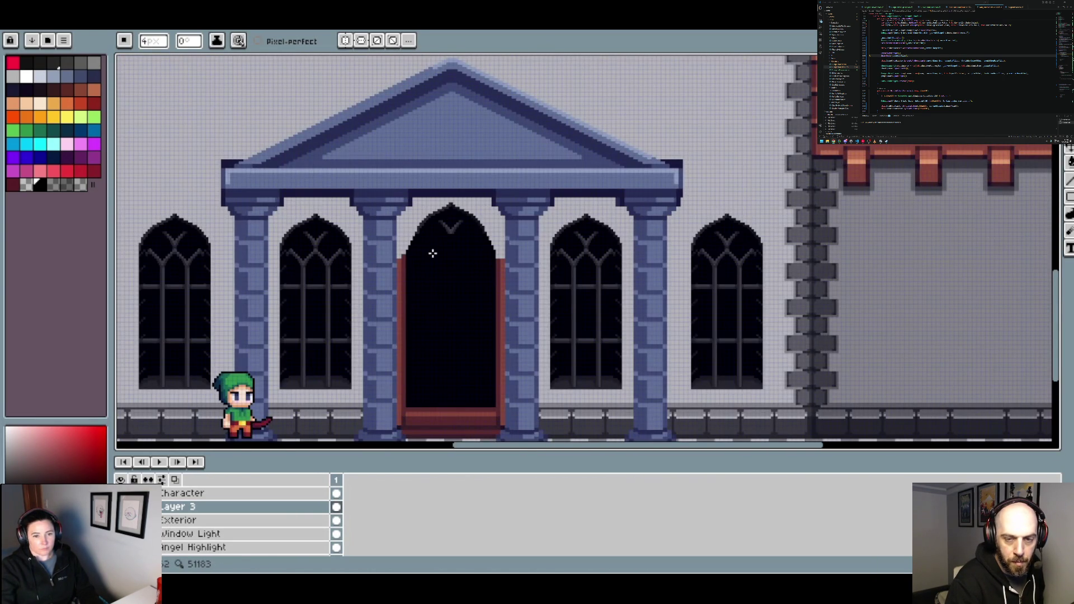
{"action": "scroll", "coordinate": [428, 253], "scroll_direction": "up", "scroll_amount": 2}
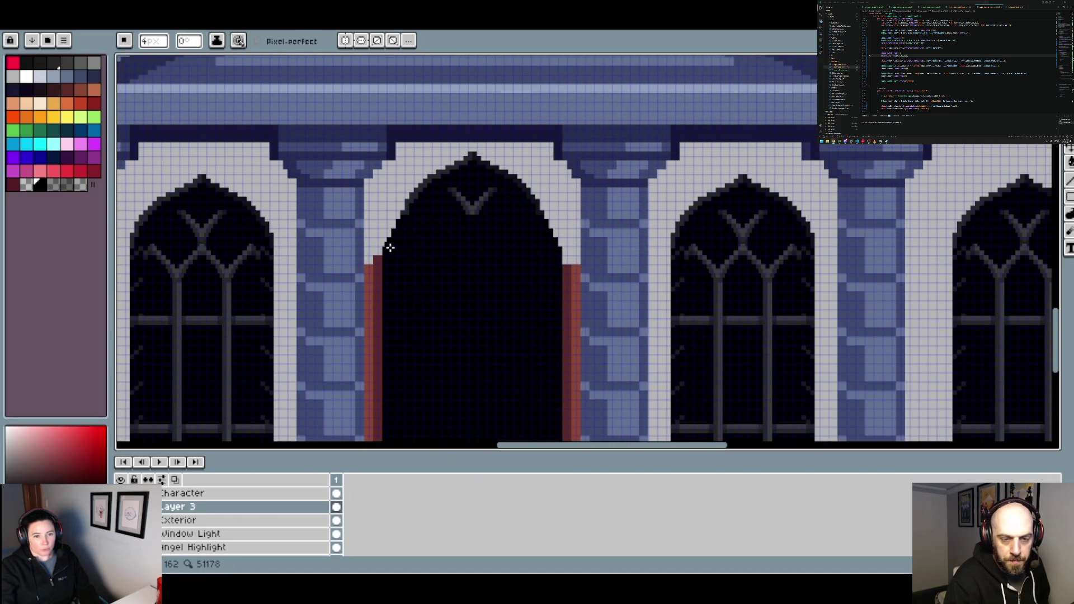
{"action": "scroll", "coordinate": [388, 246], "scroll_direction": "up", "scroll_amount": 1}
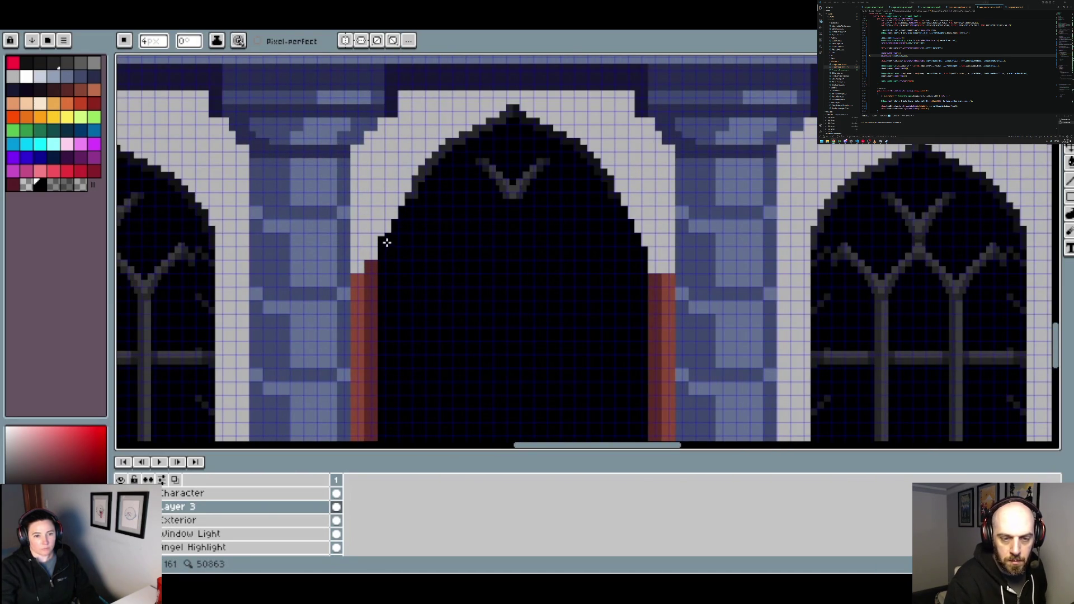
Square the doorway with black left and top edge lines and fill the corner black
{"action": "mouse_move", "coordinate": [387, 239]}
{"action": "left_mouse_down"}
{"action": "mouse_move", "coordinate": [388, 146]}
{"action": "mouse_move", "coordinate": [641, 145]}
{"action": "left_mouse_up"}
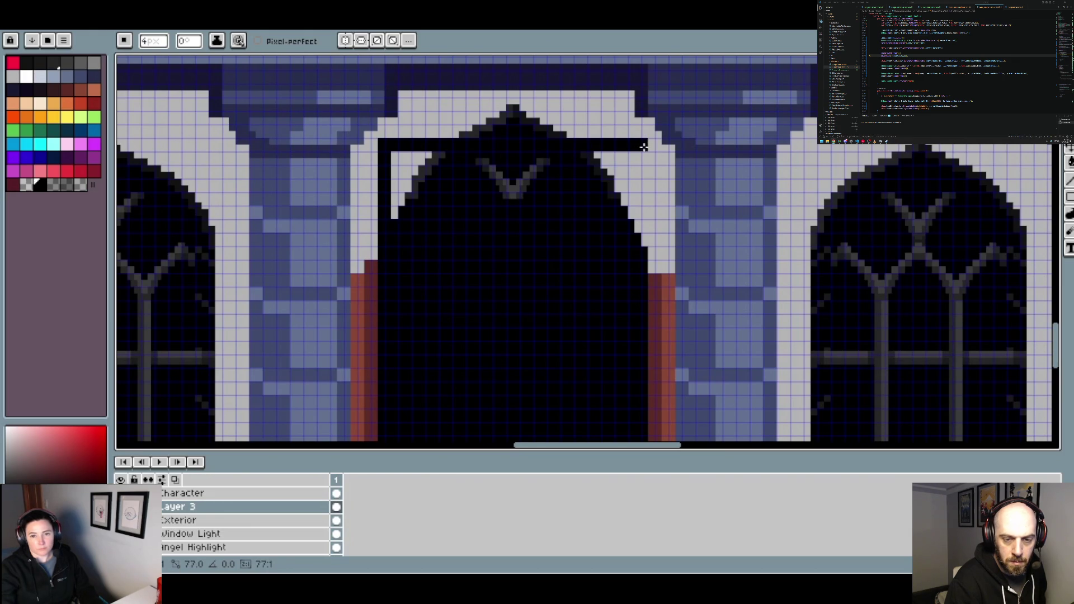
{"action": "left_click_drag", "start_coordinate": [644, 147], "coordinate": [643, 247]}
{"action": "key", "text": "g"}
{"action": "left_click", "coordinate": [618, 180]}
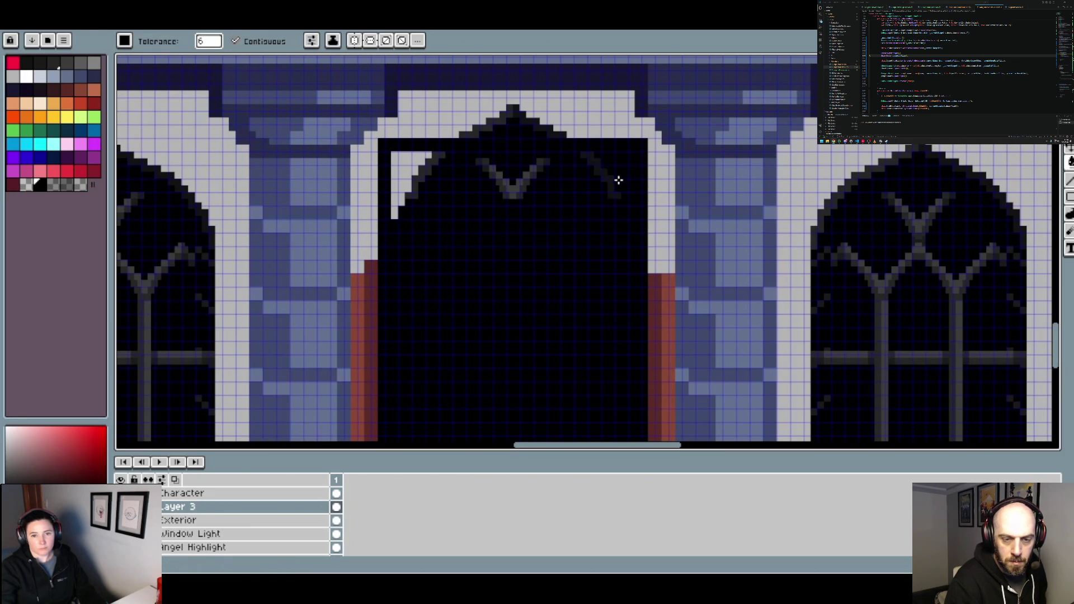
Paint over the grey V inside the doorway with a 14px black pencil
{"action": "key", "text": "b"}
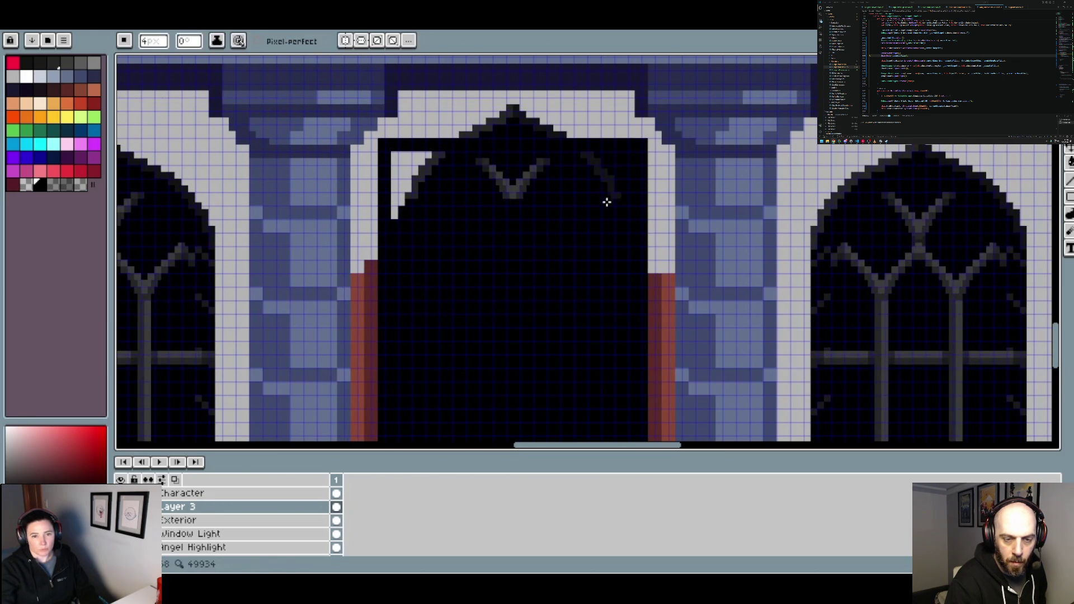
{"action": "key", "text": "plus"}
{"action": "key", "text": "plus"}
{"action": "key", "text": "plus"}
{"action": "mouse_move", "coordinate": [616, 192]}
{"action": "left_mouse_down"}
{"action": "mouse_move", "coordinate": [562, 169]}
{"action": "mouse_move", "coordinate": [417, 192]}
{"action": "left_mouse_up"}
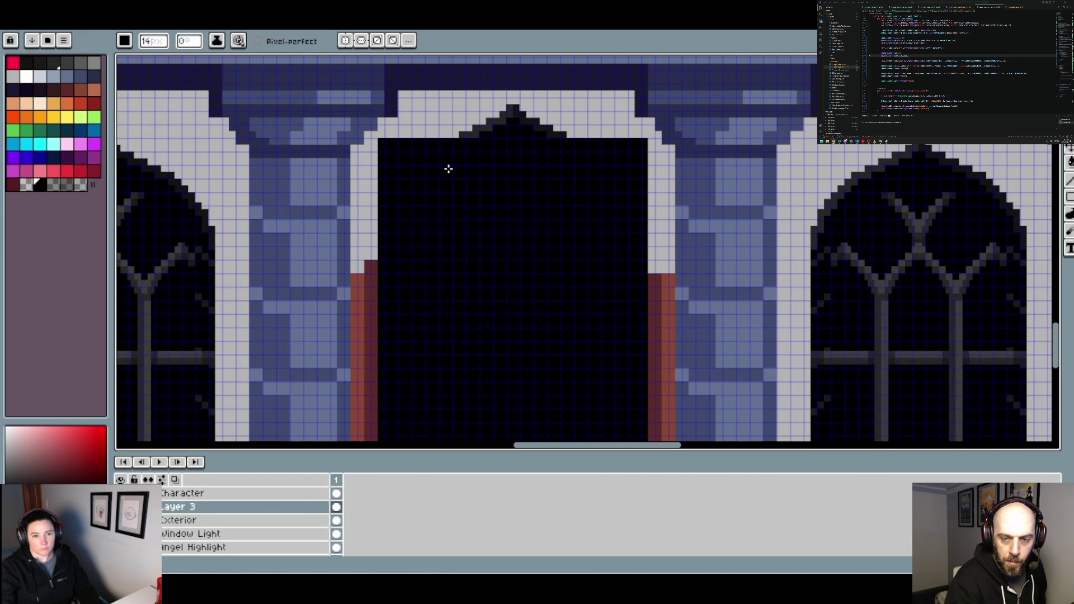
{"action": "scroll", "coordinate": [449, 168], "scroll_direction": "down", "scroll_amount": 6}
{"action": "scroll", "coordinate": [455, 179], "scroll_direction": "up", "scroll_amount": 1}
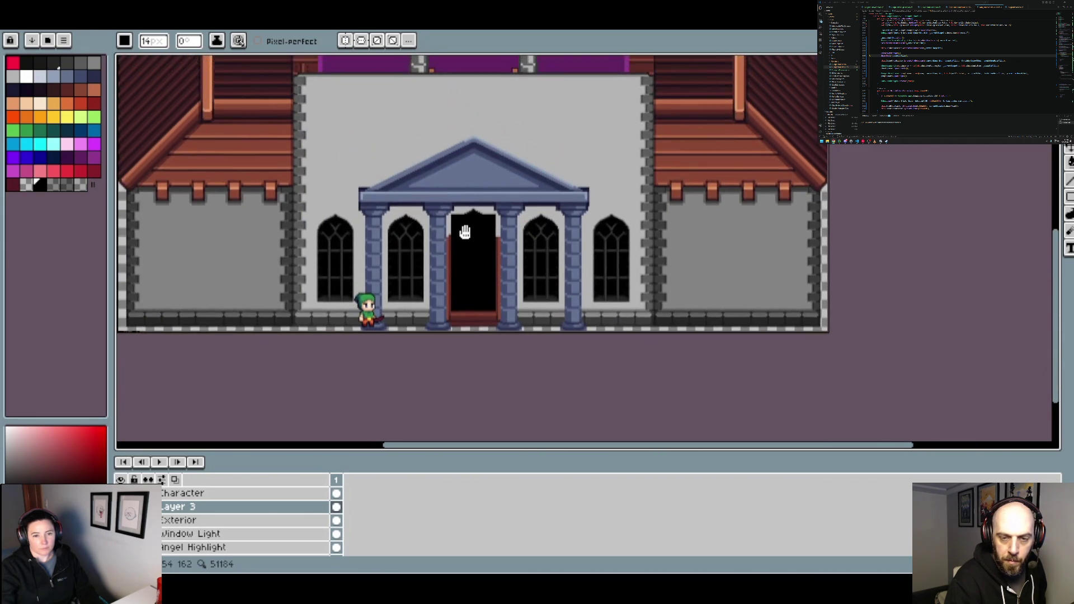
{"action": "scroll", "coordinate": [465, 230], "scroll_direction": "up", "scroll_amount": 4}
{"action": "key", "text": "alt"}
Extend the red-brown frame strips up both sides of the doorway
{"action": "left_click", "coordinate": [368, 223]}
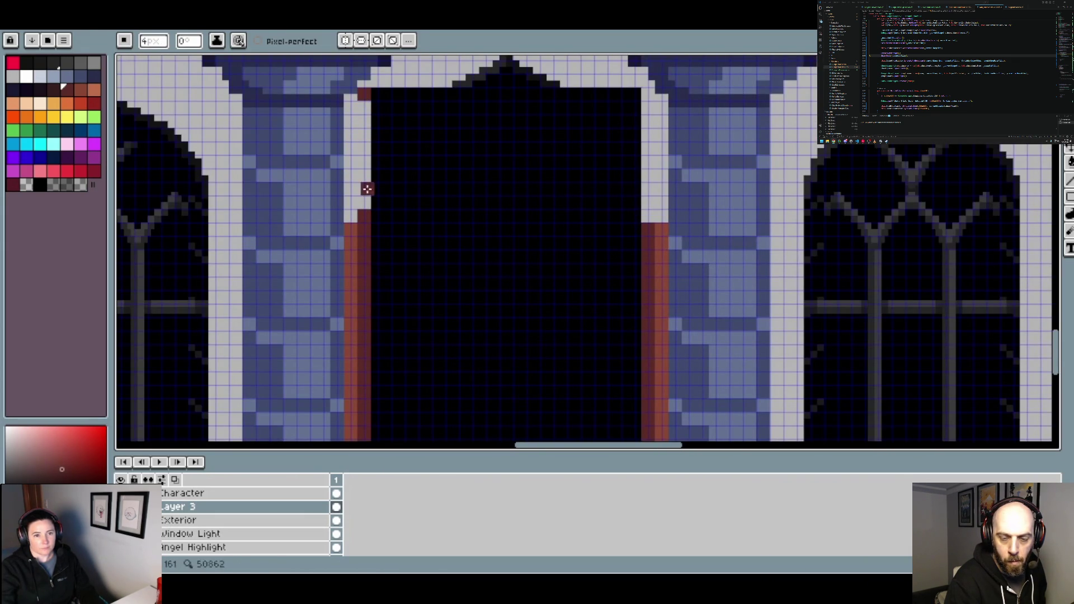
{"action": "left_click_drag", "start_coordinate": [367, 189], "coordinate": [364, 215]}
{"action": "left_click", "coordinate": [352, 229], "text": "alt"}
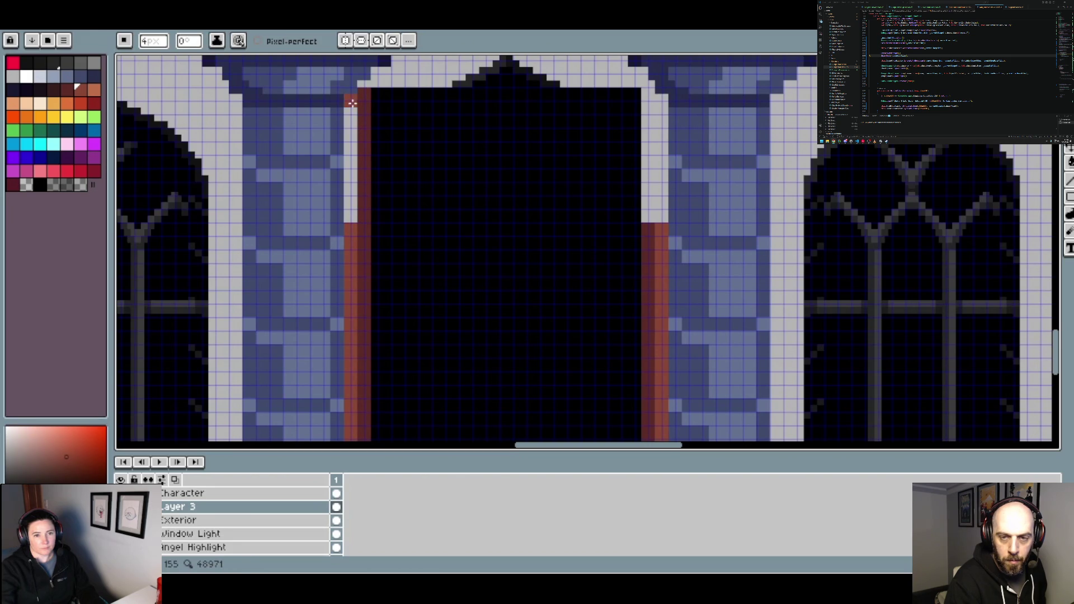
{"action": "left_click_drag", "start_coordinate": [352, 104], "coordinate": [352, 235]}
{"action": "scroll", "coordinate": [372, 67], "scroll_direction": "up", "scroll_amount": 4}
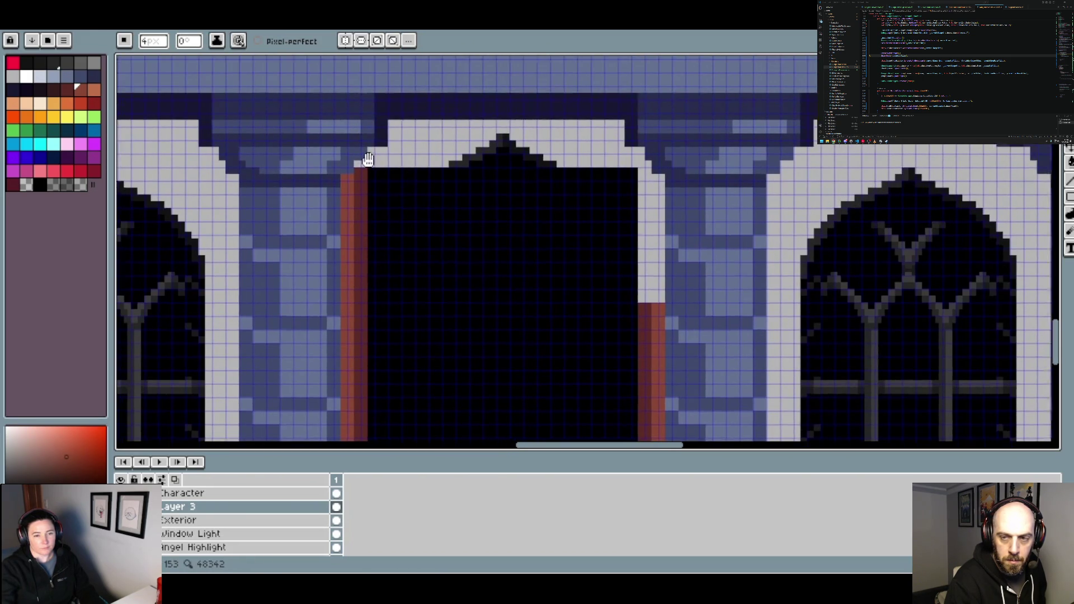
{"action": "mouse_move", "coordinate": [646, 225]}
{"action": "left_mouse_down"}
{"action": "mouse_move", "coordinate": [648, 308]}
{"action": "mouse_move", "coordinate": [638, 194]}
{"action": "left_mouse_up"}
Draw a dark-brown line across the column top and the doorway's top edge
{"action": "left_click", "coordinate": [637, 319], "text": "alt"}
{"action": "key", "text": "minus"}
{"action": "key", "text": "minus"}
{"action": "scroll", "coordinate": [482, 178], "scroll_direction": "up", "scroll_amount": 2}
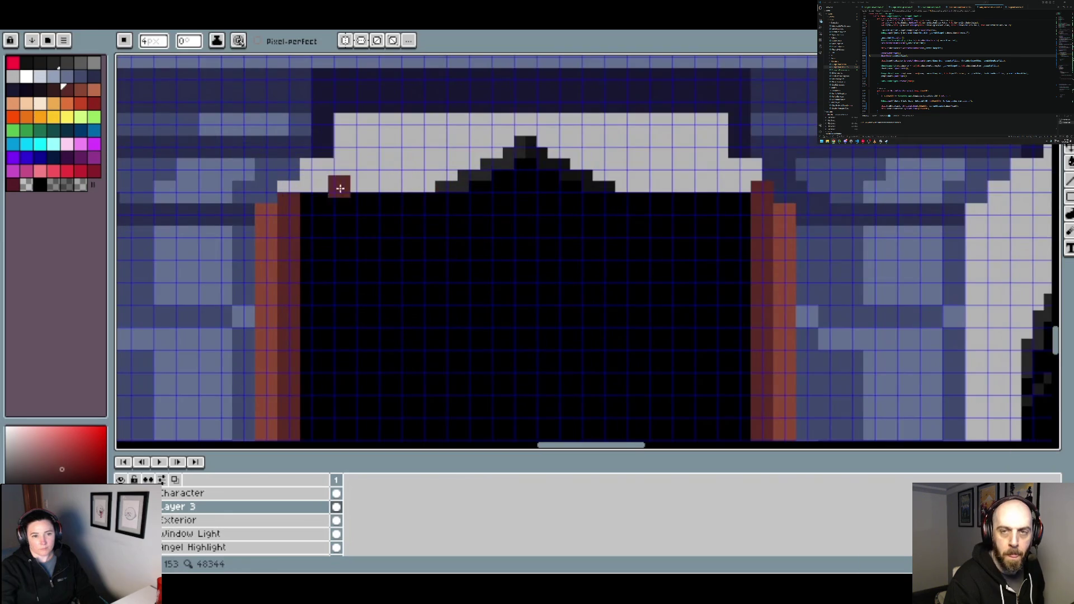
{"action": "left_click_drag", "start_coordinate": [285, 187], "coordinate": [311, 190]}
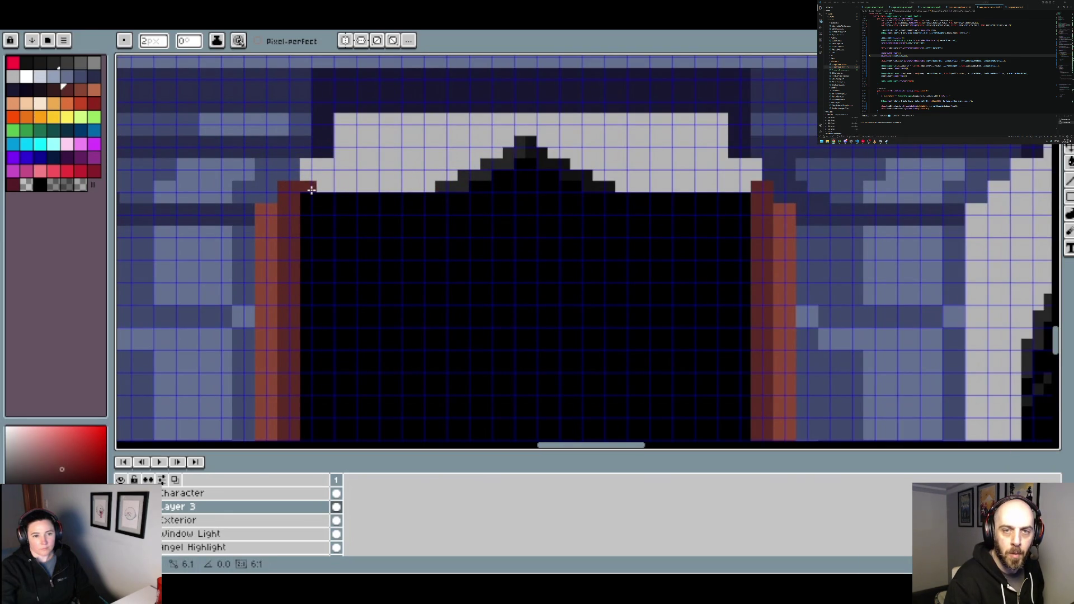
{"action": "key", "text": "plus"}
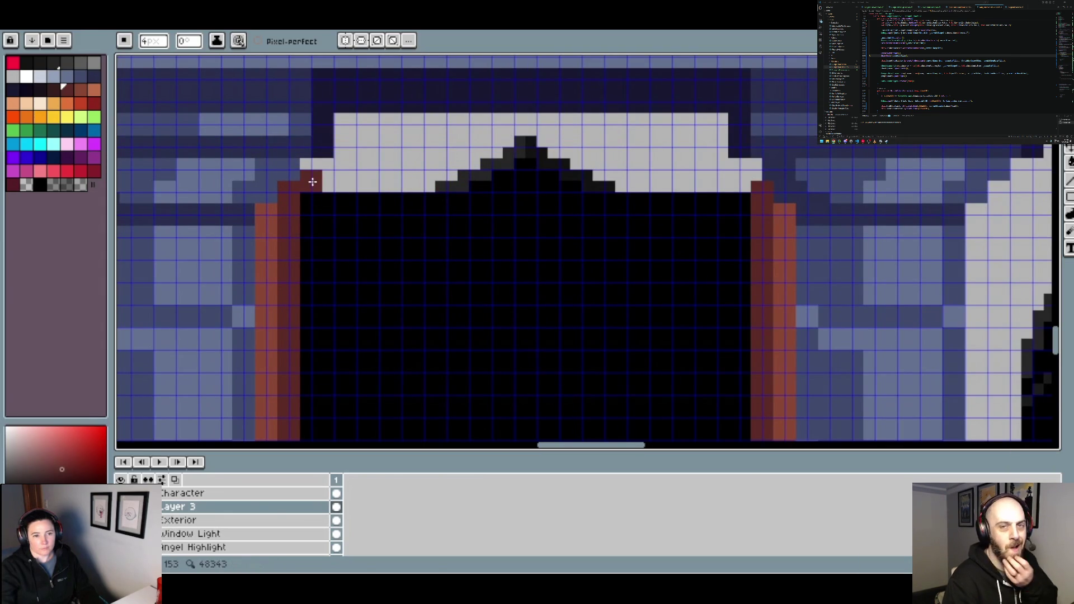
{"action": "left_click_drag", "start_coordinate": [313, 181], "coordinate": [749, 181]}
{"action": "key", "text": "plus"}
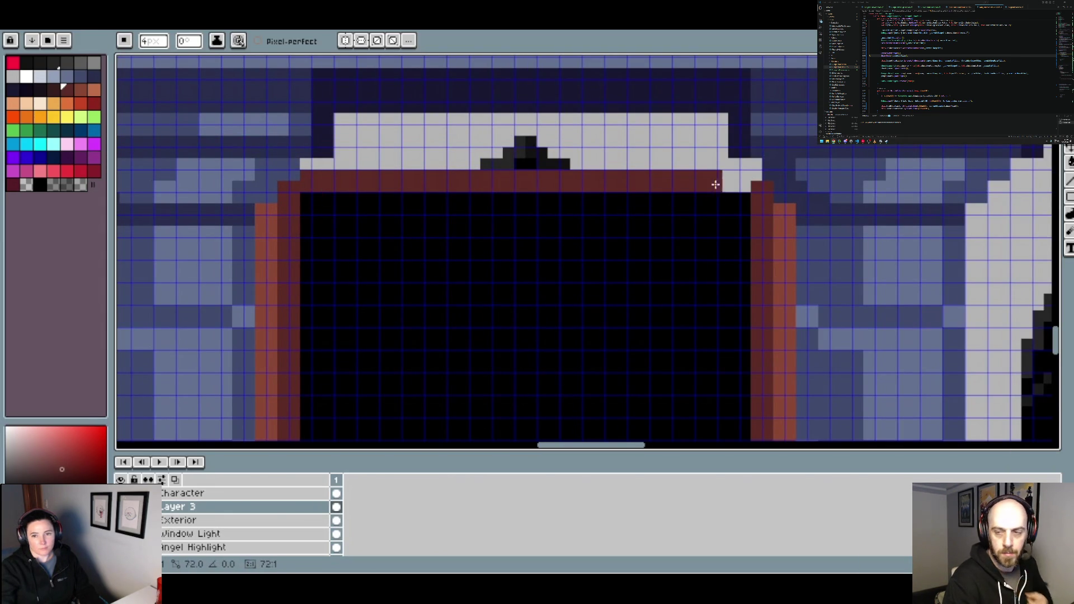
Paint two orange lintel rows covering the arch's black tip
{"action": "left_click", "coordinate": [780, 217], "text": "alt"}
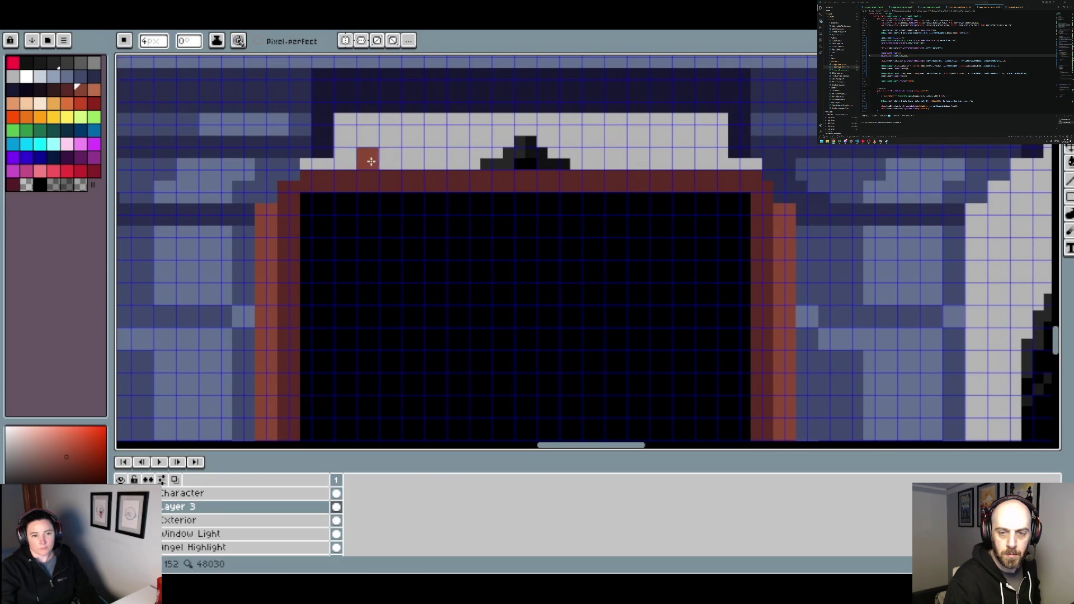
{"action": "key", "text": "minus"}
{"action": "key", "text": "minus"}
{"action": "left_click_drag", "start_coordinate": [306, 164], "coordinate": [755, 164]}
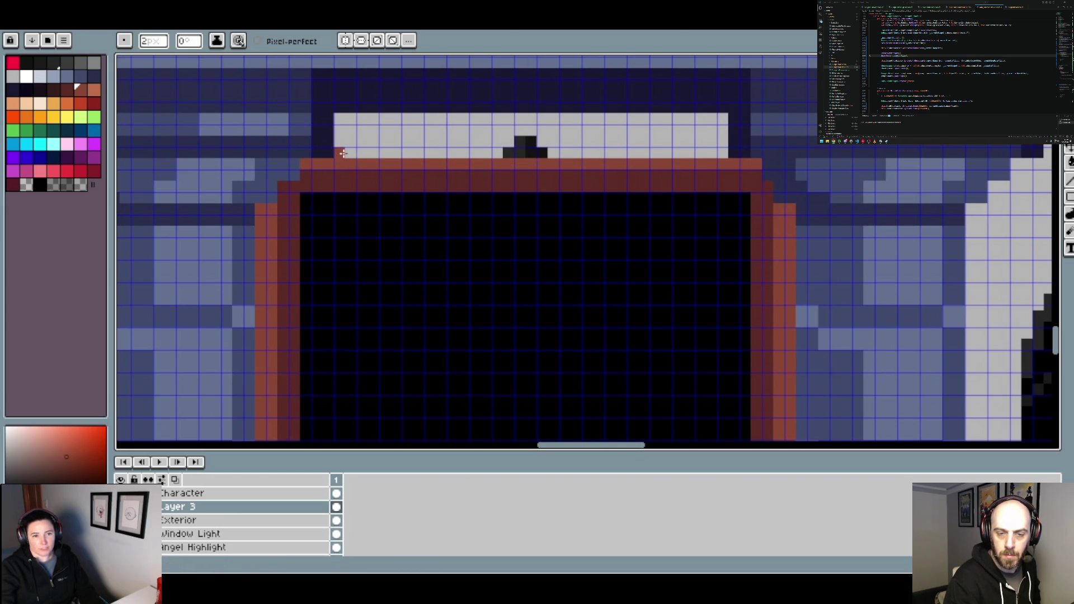
{"action": "left_click_drag", "start_coordinate": [341, 152], "coordinate": [711, 154]}
{"action": "left_click", "coordinate": [512, 139], "text": "alt"}
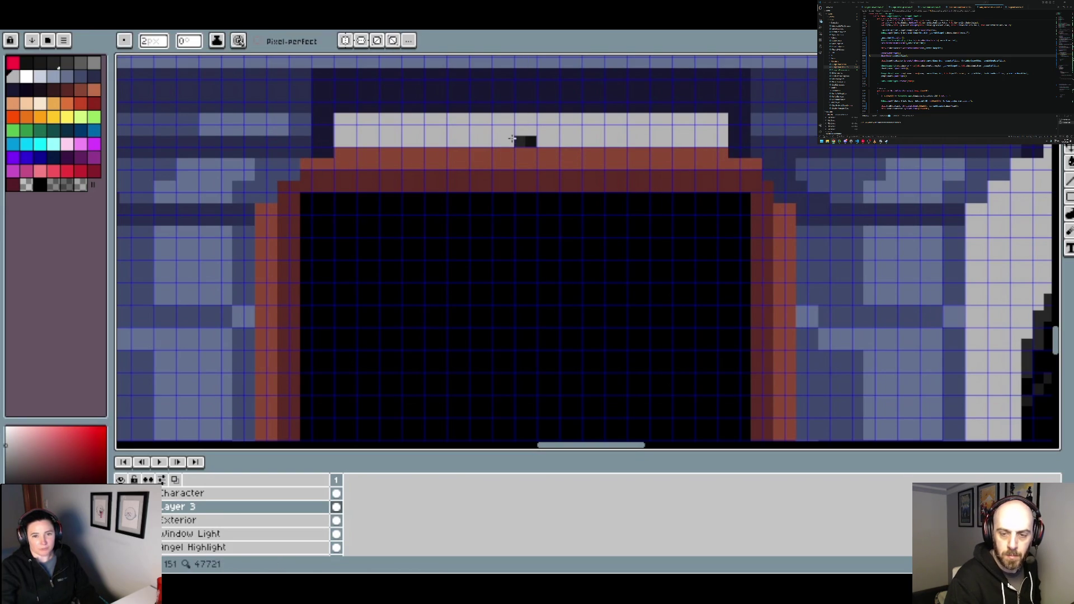
{"action": "scroll", "coordinate": [533, 144], "scroll_direction": "down", "scroll_amount": 5}
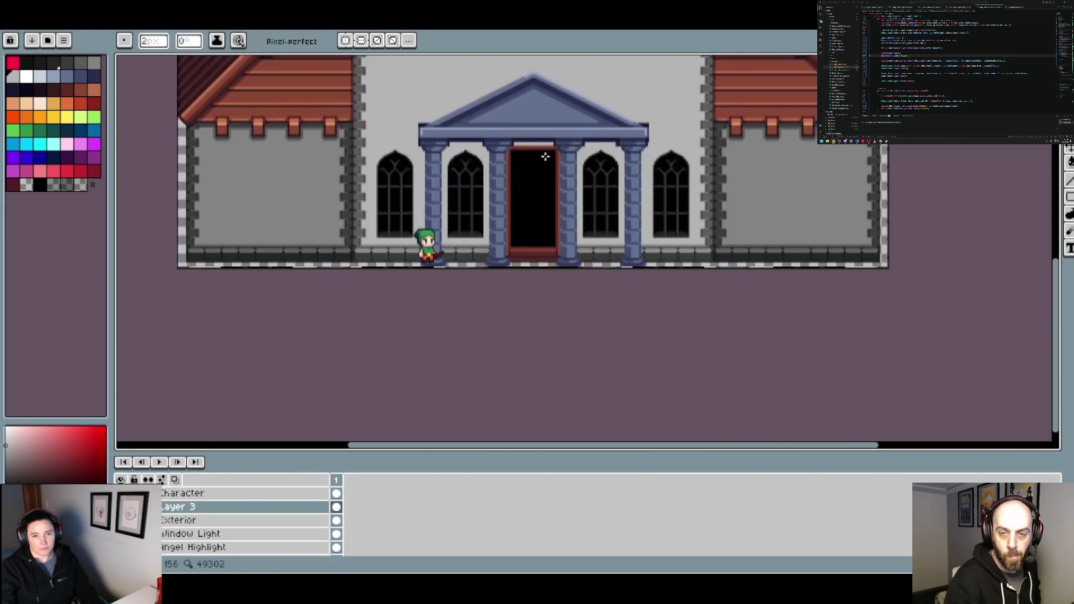
{"action": "scroll", "coordinate": [550, 159], "scroll_direction": "up", "scroll_amount": 2}
{"action": "scroll", "coordinate": [551, 159], "scroll_direction": "down", "scroll_amount": 2}
{"action": "scroll", "coordinate": [587, 195], "scroll_direction": "up", "scroll_amount": 1}
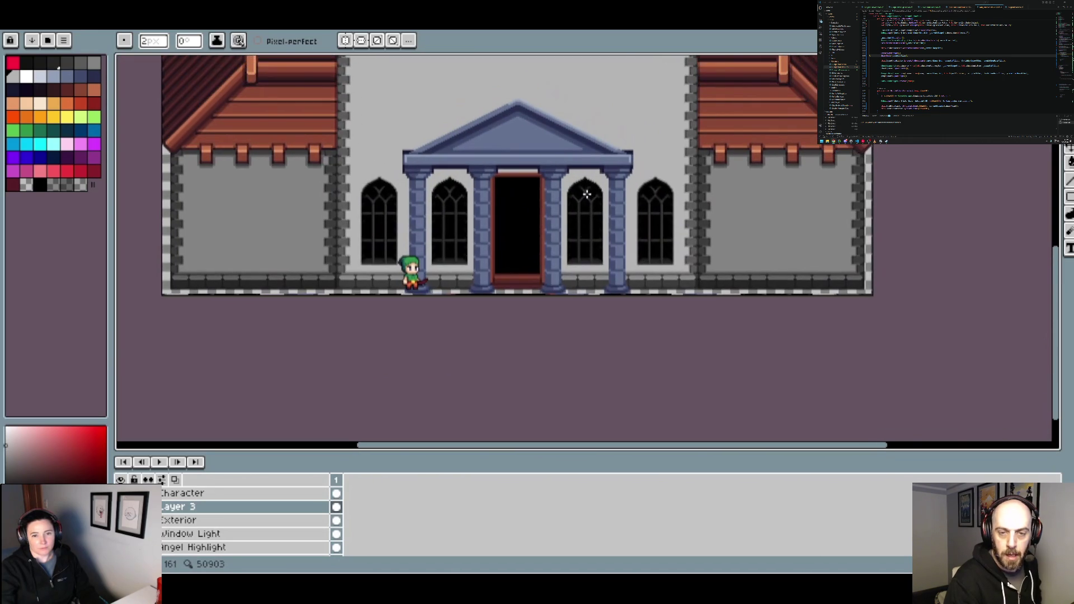
{"action": "scroll", "coordinate": [560, 194], "scroll_direction": "down", "scroll_amount": 1}
{"action": "scroll", "coordinate": [574, 196], "scroll_direction": "down", "scroll_amount": 1}
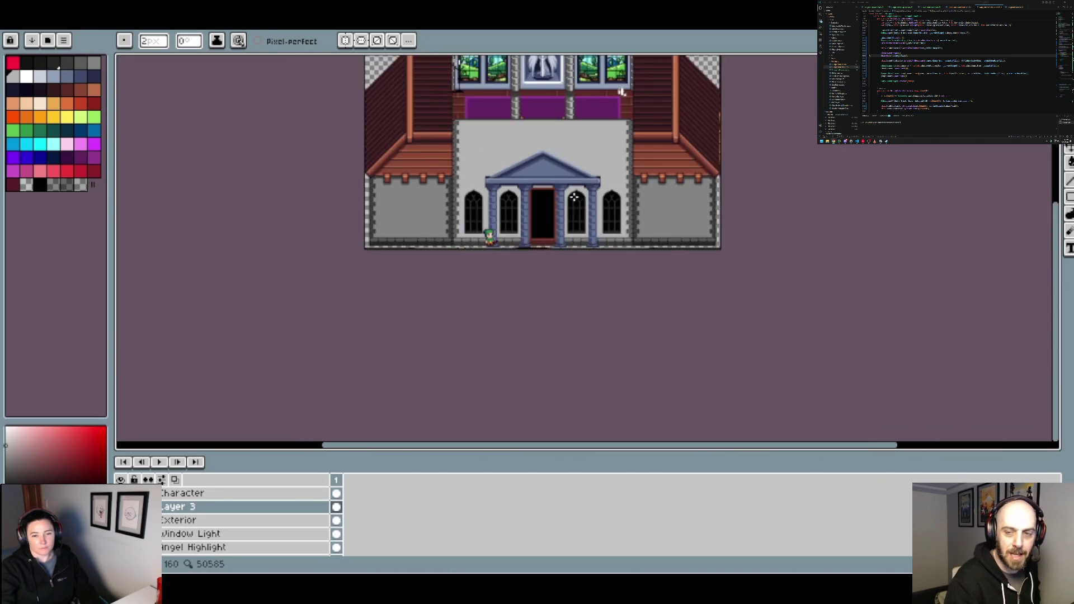
{"action": "scroll", "coordinate": [576, 198], "scroll_direction": "up", "scroll_amount": 1}
{"action": "scroll", "coordinate": [553, 196], "scroll_direction": "up", "scroll_amount": 1}
{"action": "scroll", "coordinate": [550, 195], "scroll_direction": "up", "scroll_amount": 2}
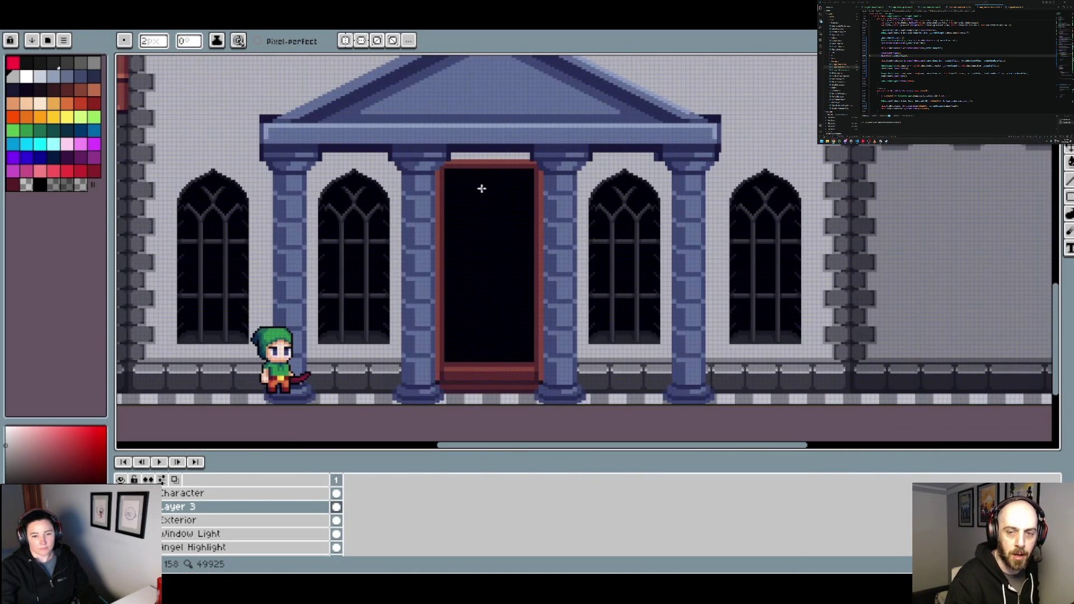
{"action": "scroll", "coordinate": [480, 190], "scroll_direction": "down", "scroll_amount": 2}
{"action": "scroll", "coordinate": [481, 186], "scroll_direction": "up", "scroll_amount": 4}
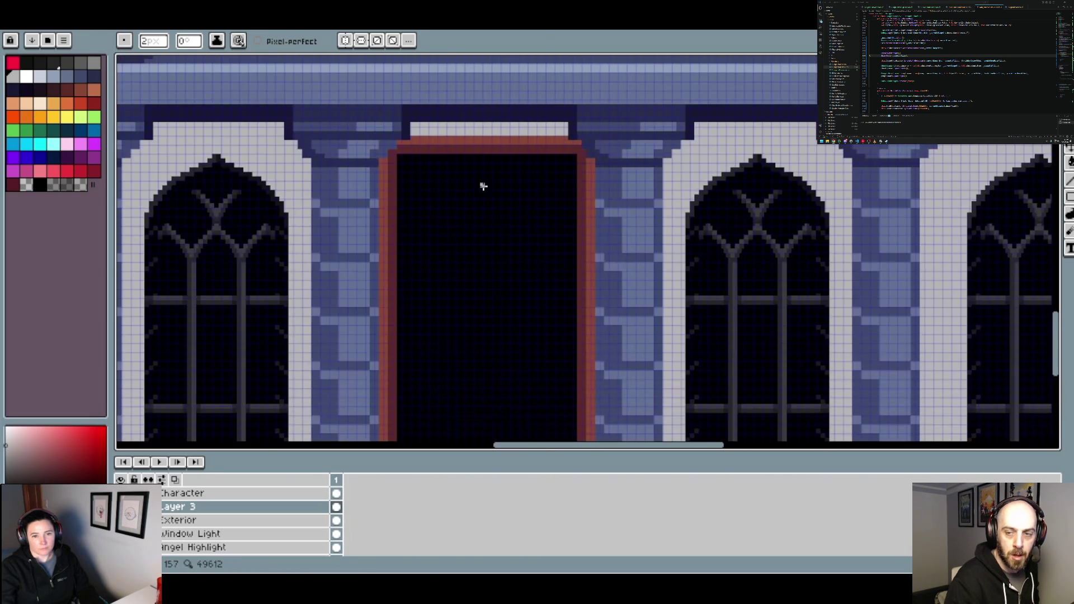
{"action": "key", "text": "i"}
{"action": "key", "text": "b"}
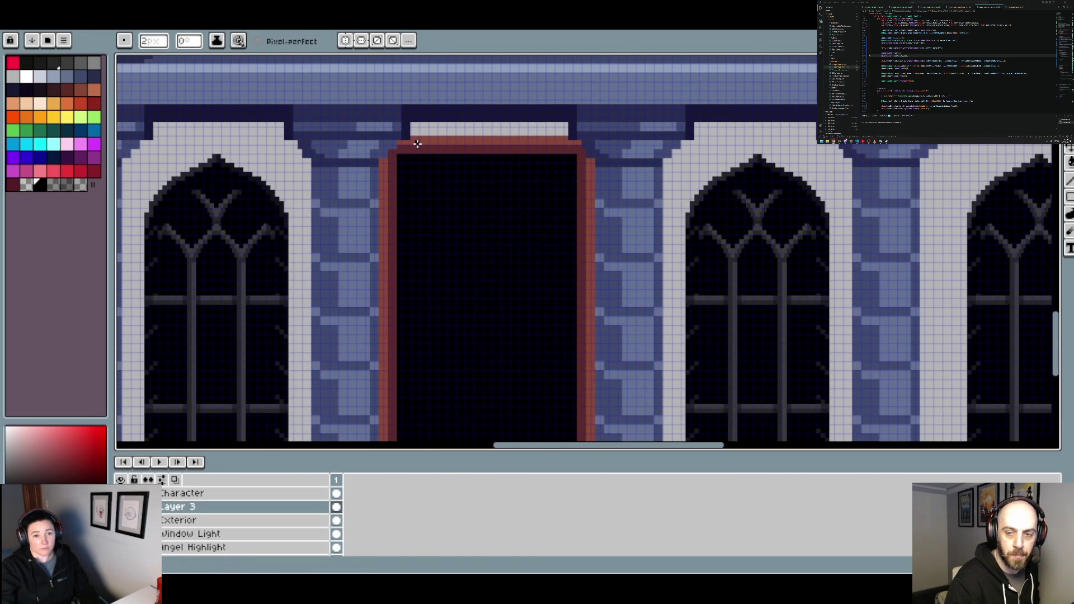
{"action": "key", "text": "minus"}
{"action": "key", "text": "minus"}
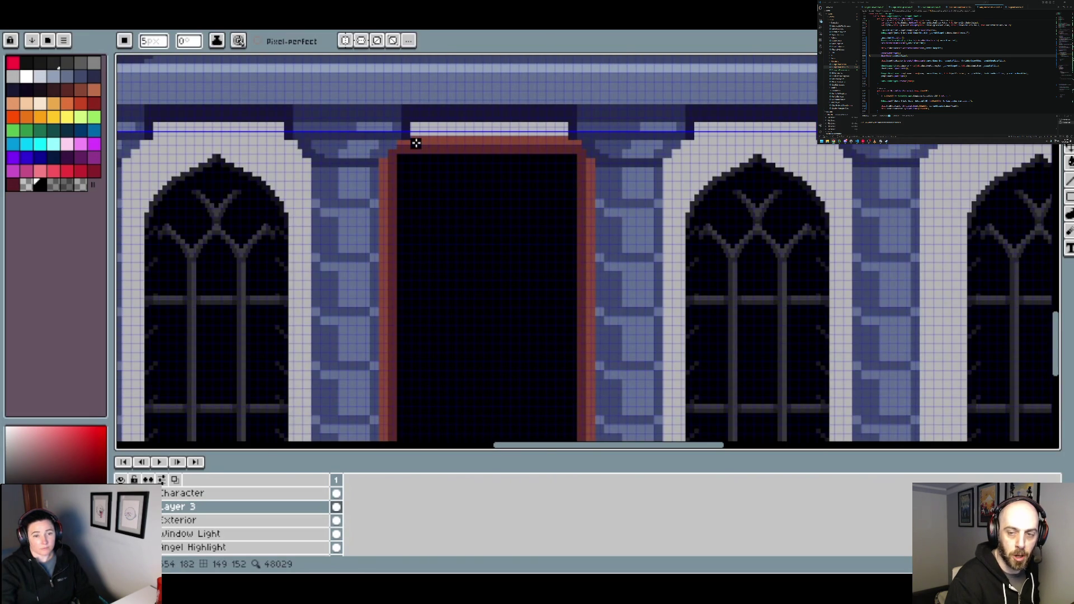
{"action": "scroll", "coordinate": [416, 144], "scroll_direction": "up", "scroll_amount": 1}
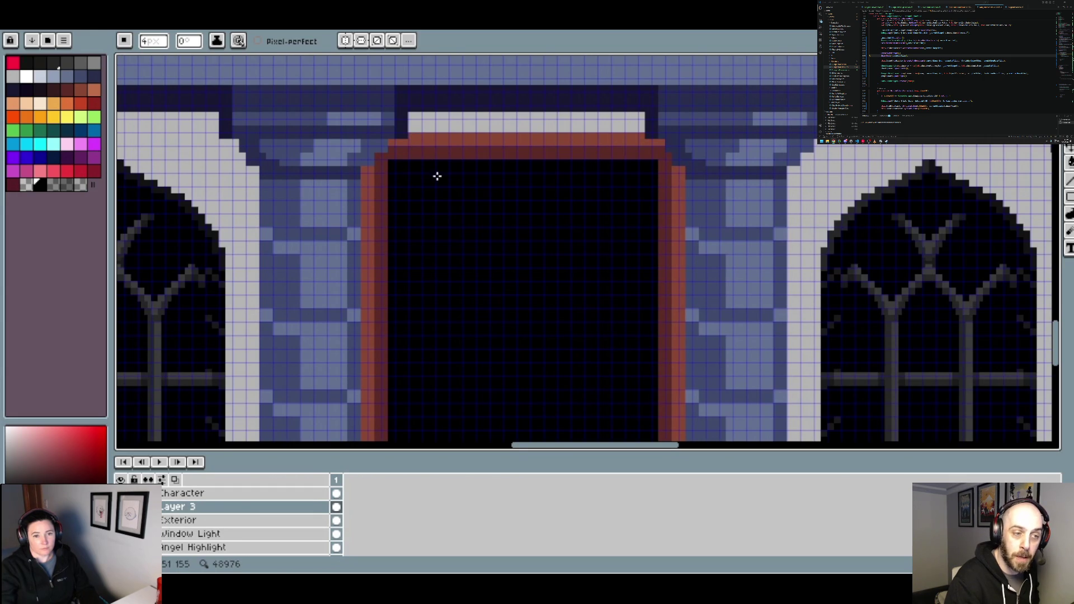
{"action": "scroll", "coordinate": [437, 176], "scroll_direction": "down", "scroll_amount": 1}
{"action": "scroll", "coordinate": [438, 176], "scroll_direction": "down", "scroll_amount": 4}
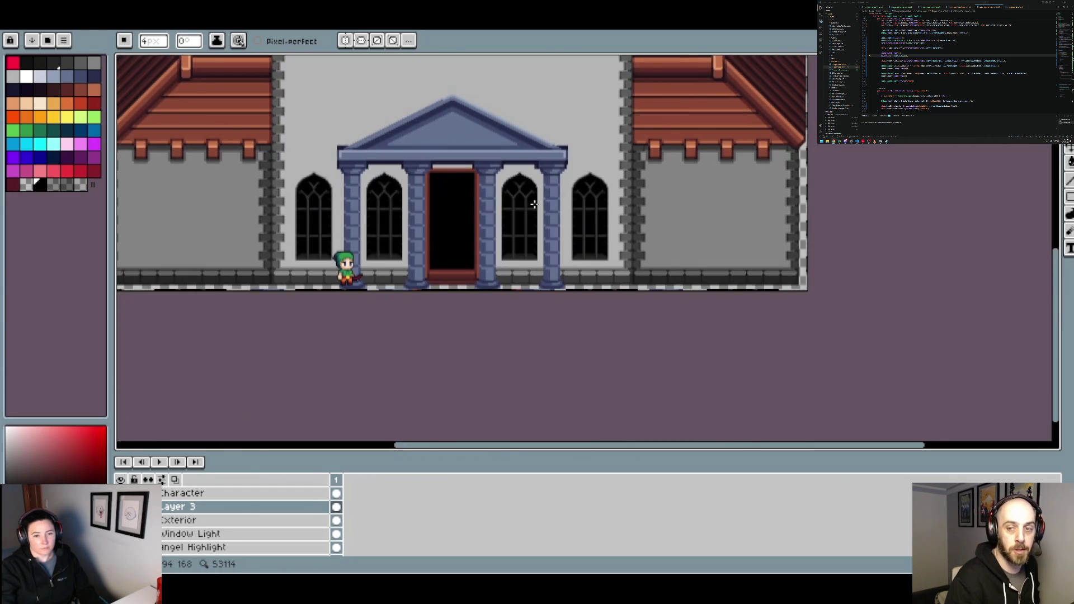
{"action": "scroll", "coordinate": [633, 218], "scroll_direction": "down", "scroll_amount": 2}
{"action": "left_click_drag", "start_coordinate": [638, 220], "coordinate": [628, 253]}
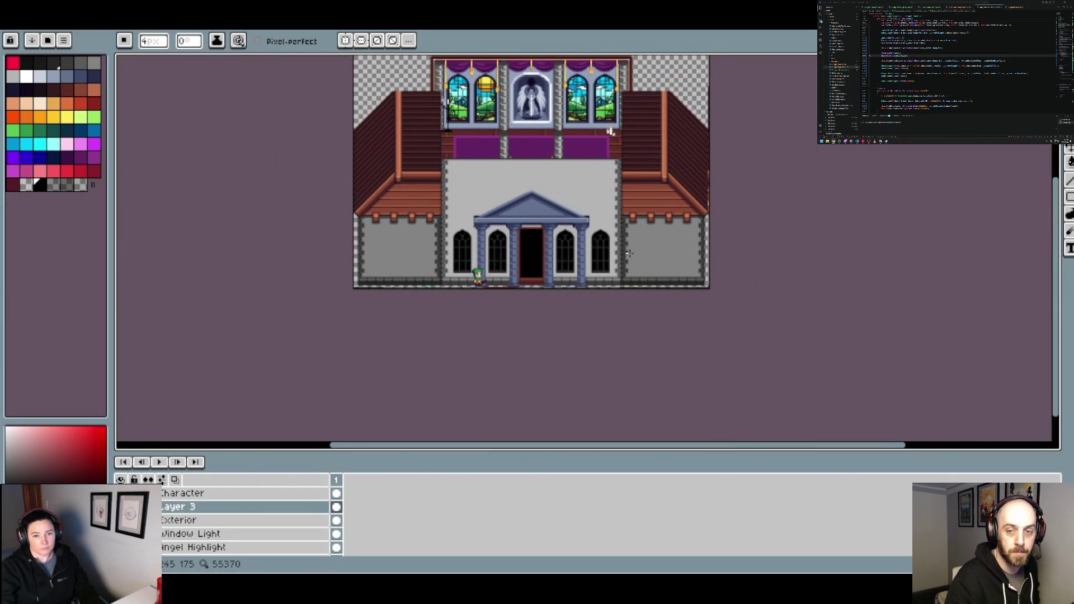
{"action": "scroll", "coordinate": [595, 258], "scroll_direction": "up", "scroll_amount": 1}
{"action": "scroll", "coordinate": [595, 258], "scroll_direction": "up", "scroll_amount": 1}
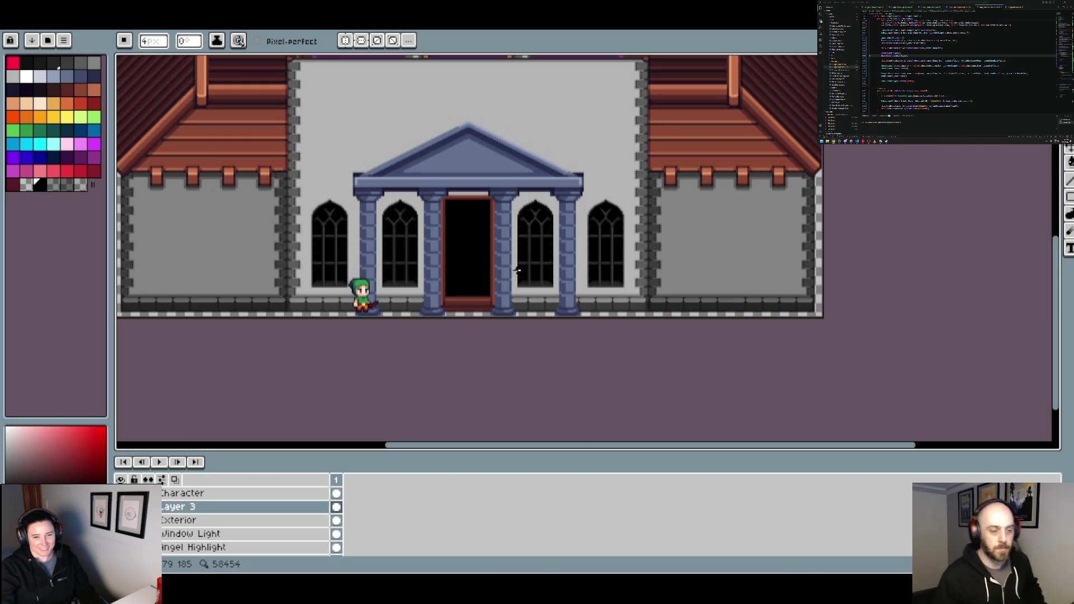
{"action": "scroll", "coordinate": [463, 293], "scroll_direction": "up", "scroll_amount": 1}
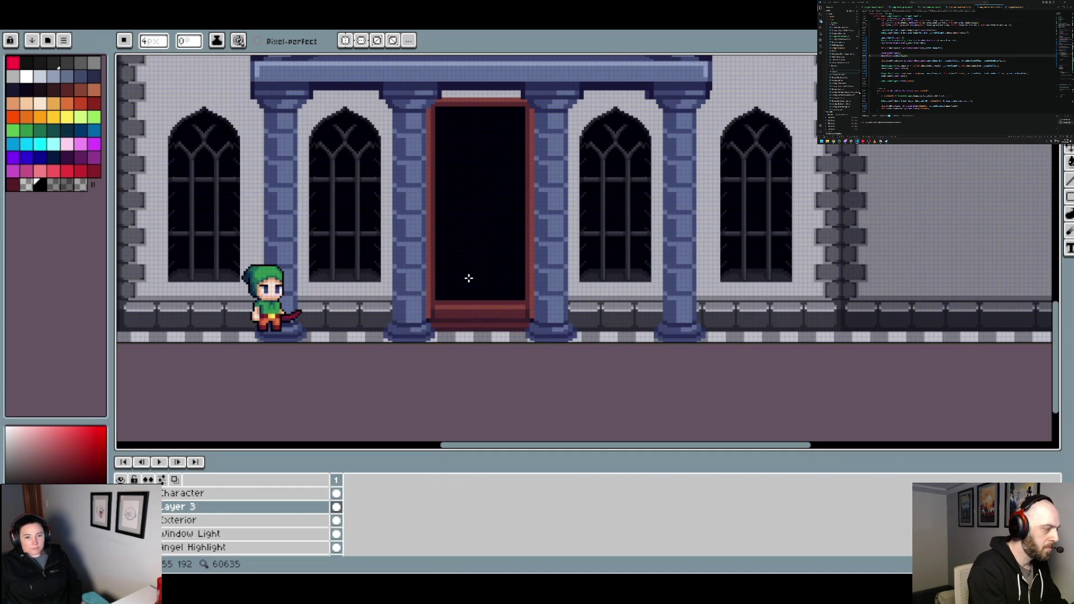
{"action": "scroll", "coordinate": [468, 278], "scroll_direction": "down", "scroll_amount": 3}
{"action": "scroll", "coordinate": [468, 279], "scroll_direction": "down", "scroll_amount": 2}
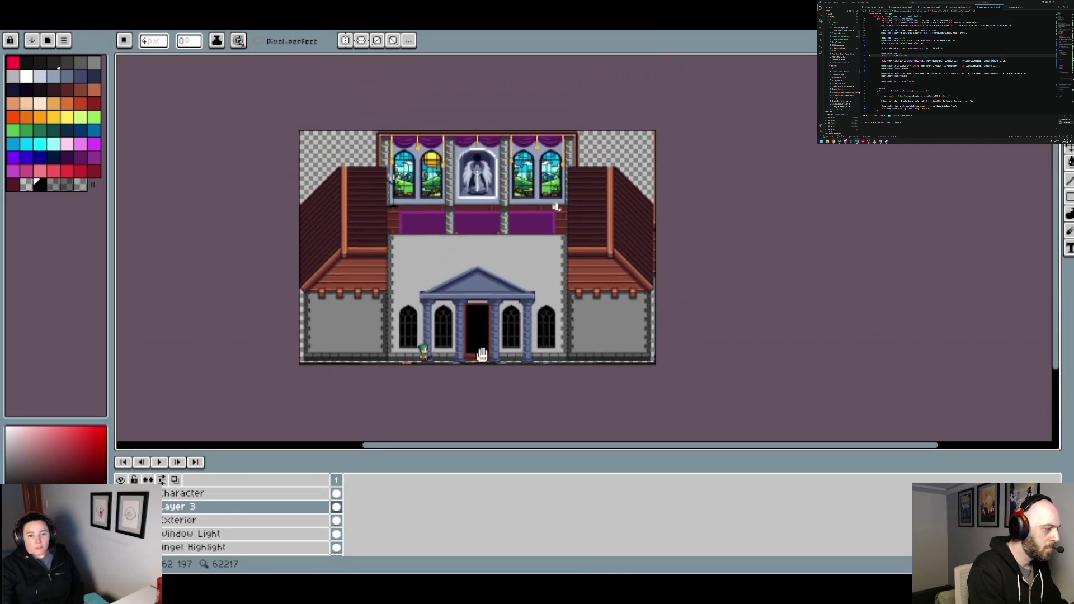
{"action": "scroll", "coordinate": [493, 381], "scroll_direction": "up", "scroll_amount": 3}
{"action": "scroll", "coordinate": [520, 384], "scroll_direction": "down", "scroll_amount": 2}
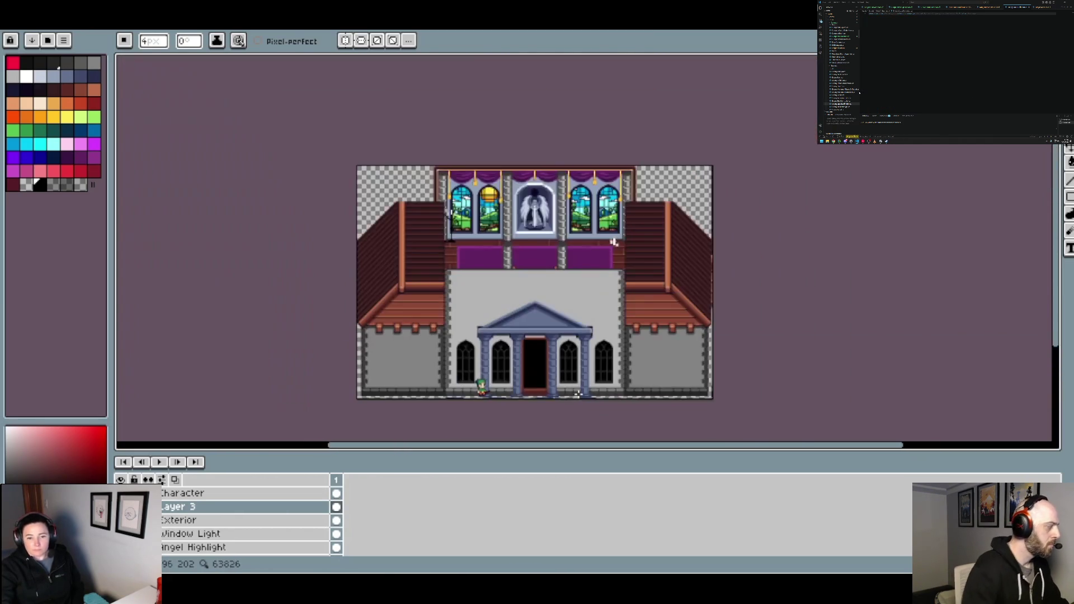
{"action": "scroll", "coordinate": [511, 380], "scroll_direction": "up", "scroll_amount": 1}
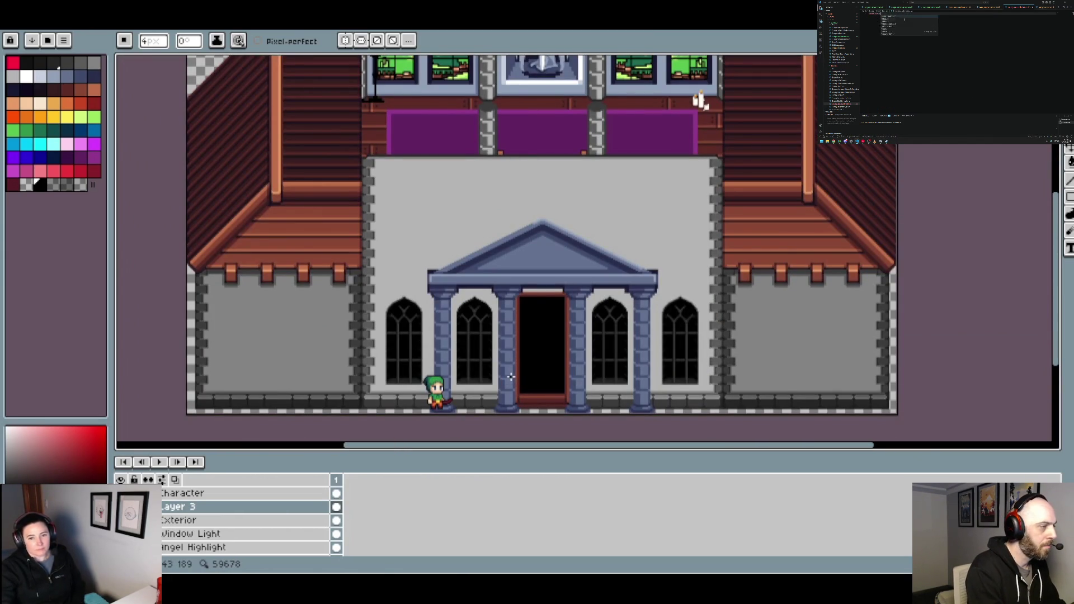
{"action": "scroll", "coordinate": [511, 368], "scroll_direction": "up", "scroll_amount": 2}
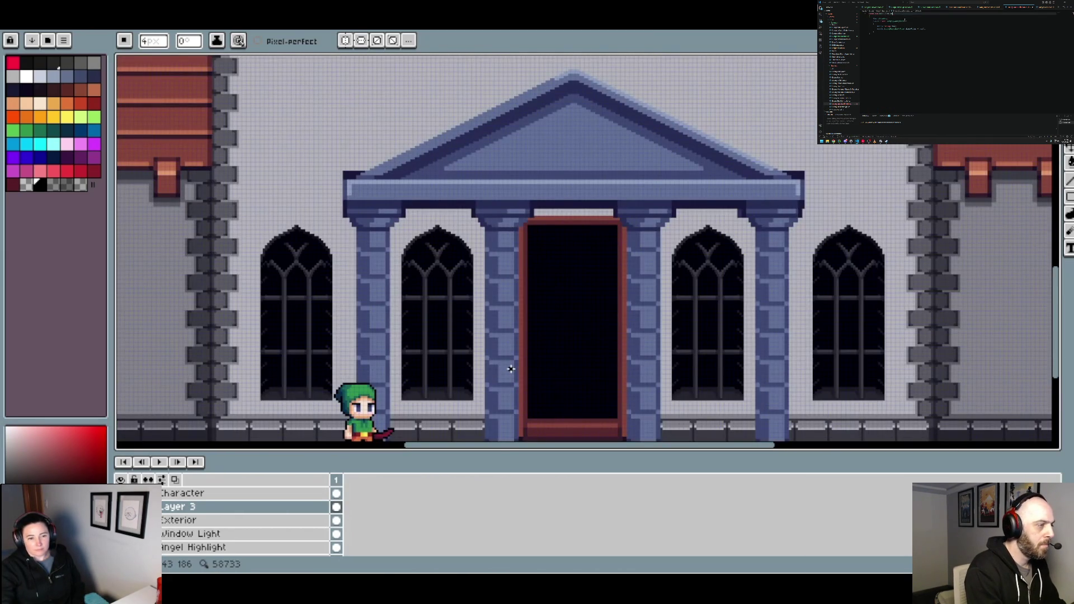
{"action": "scroll", "coordinate": [511, 369], "scroll_direction": "down", "scroll_amount": 2}
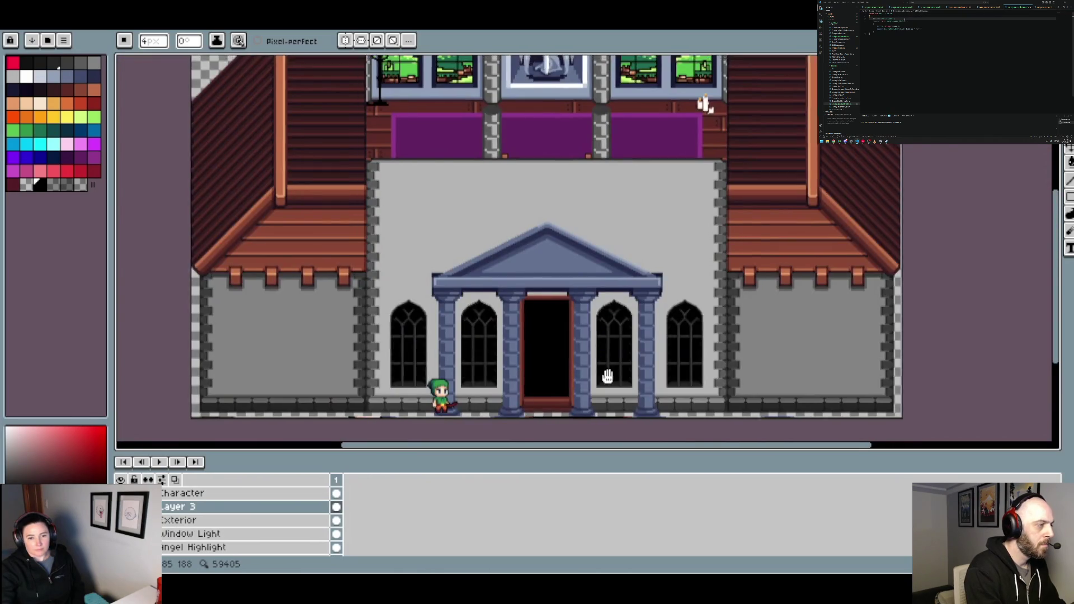
{"action": "left_click_drag", "start_coordinate": [609, 374], "coordinate": [747, 389]}
{"action": "scroll", "coordinate": [744, 388], "scroll_direction": "down", "scroll_amount": 1}
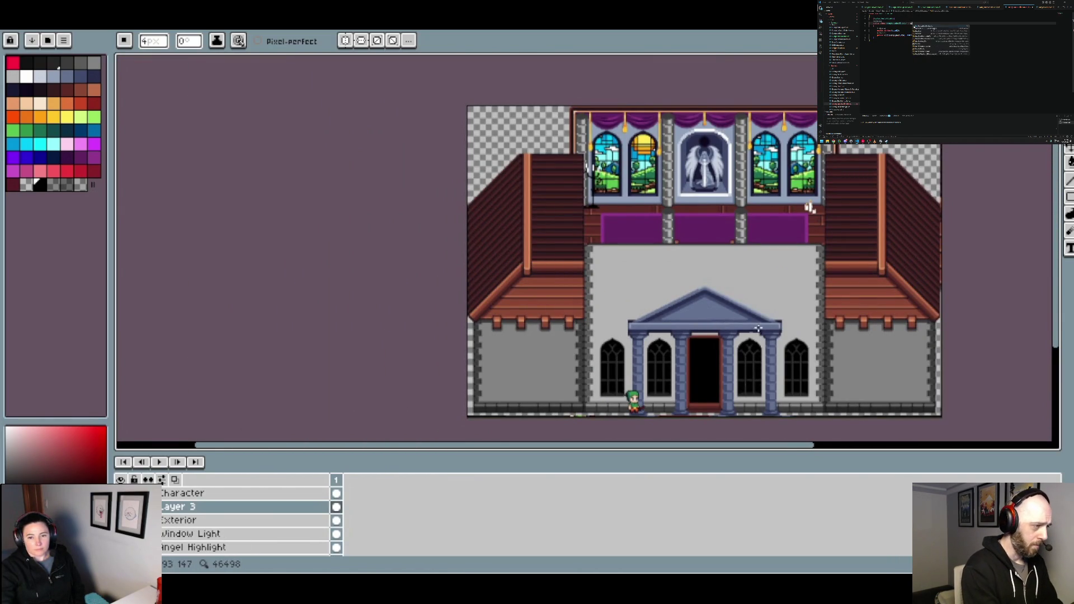
{"action": "left_click_drag", "start_coordinate": [725, 318], "coordinate": [659, 325]}
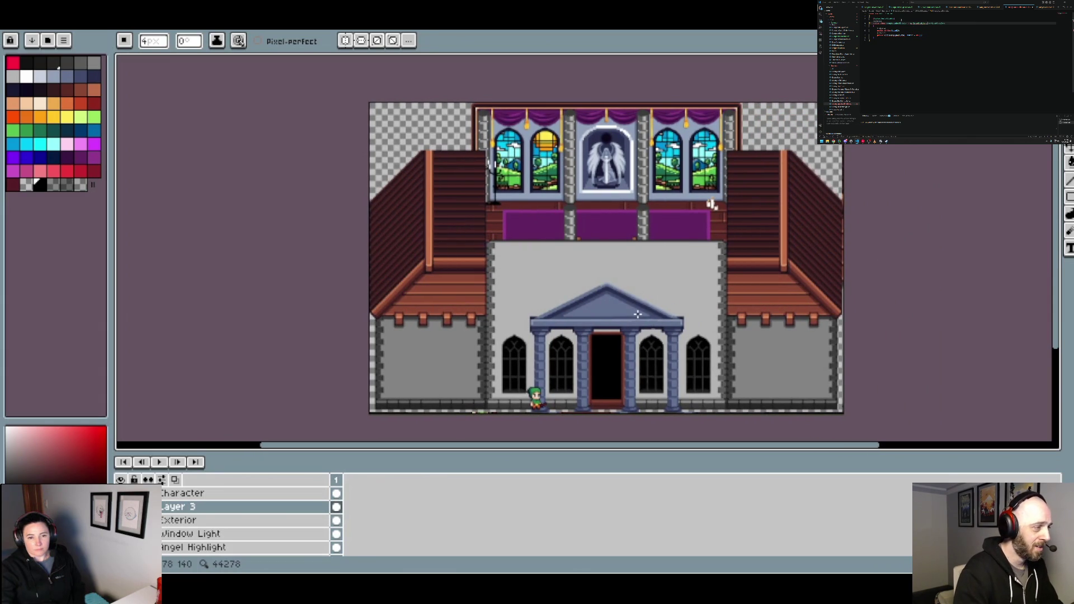
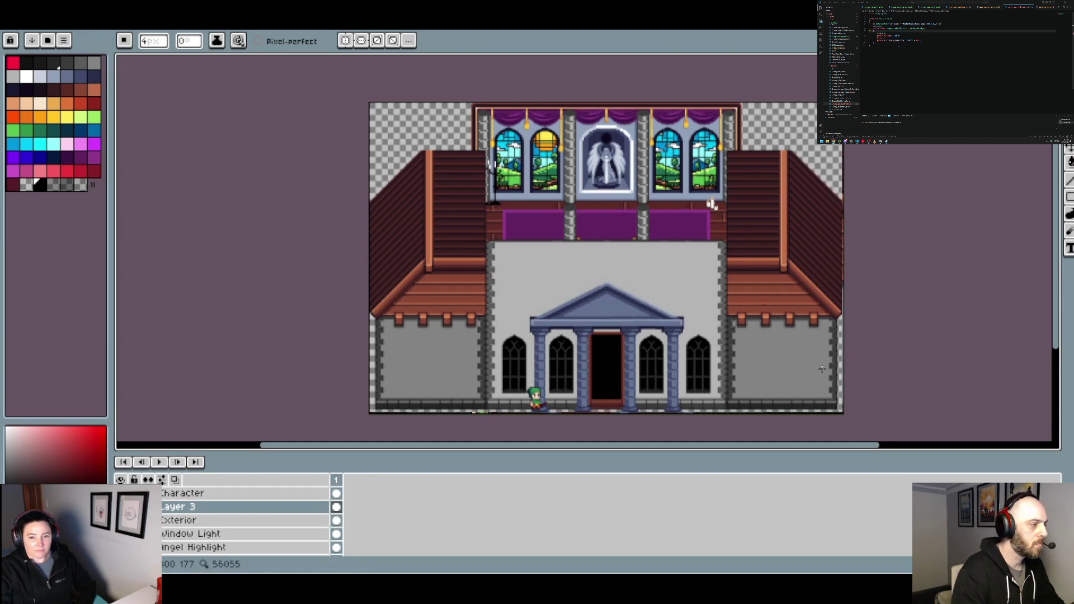
Pan and zoom around the church facade to recentre it in the view
{"action": "left_click_drag", "start_coordinate": [822, 368], "coordinate": [802, 353]}
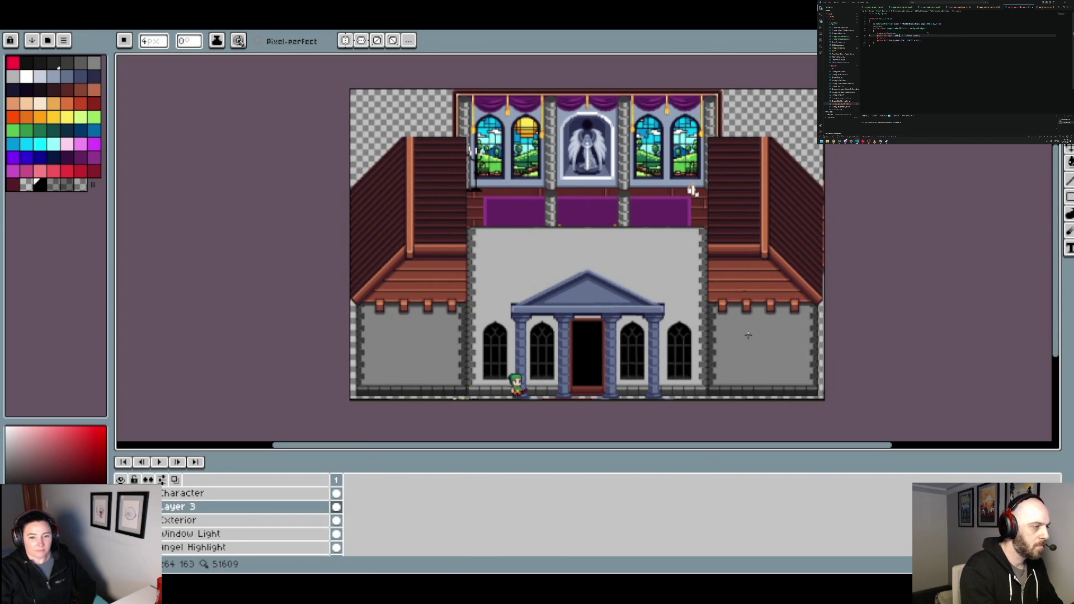
{"action": "scroll", "coordinate": [552, 248], "scroll_direction": "up", "scroll_amount": 2}
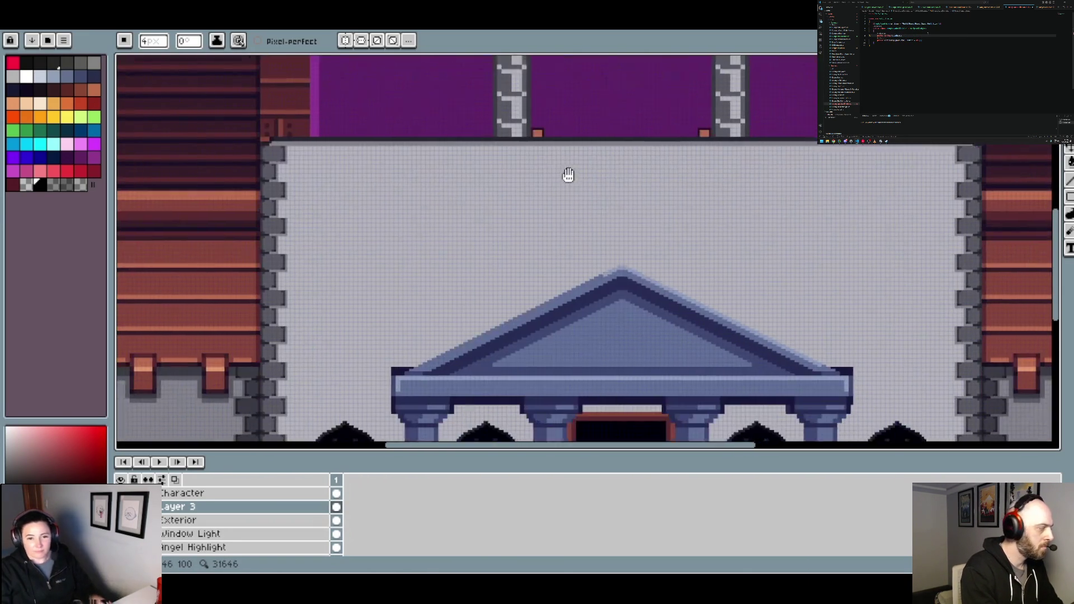
{"action": "scroll", "coordinate": [566, 175], "scroll_direction": "down", "scroll_amount": 1}
{"action": "scroll", "coordinate": [566, 176], "scroll_direction": "down", "scroll_amount": 1}
{"action": "scroll", "coordinate": [566, 176], "scroll_direction": "down", "scroll_amount": 1}
{"action": "left_click_drag", "start_coordinate": [566, 175], "coordinate": [564, 208]}
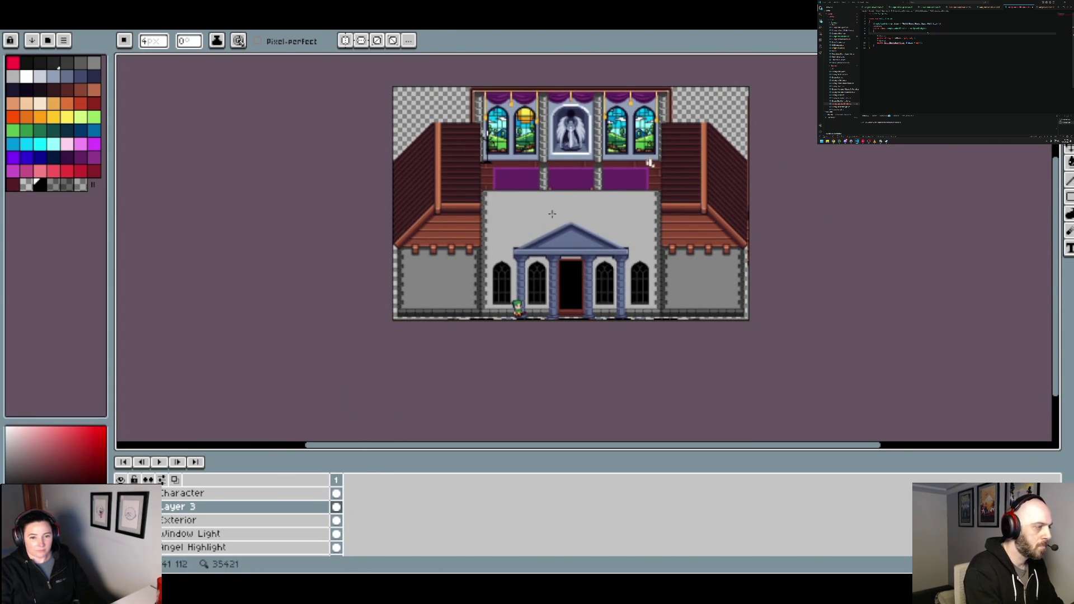
{"action": "scroll", "coordinate": [552, 224], "scroll_direction": "up", "scroll_amount": 1}
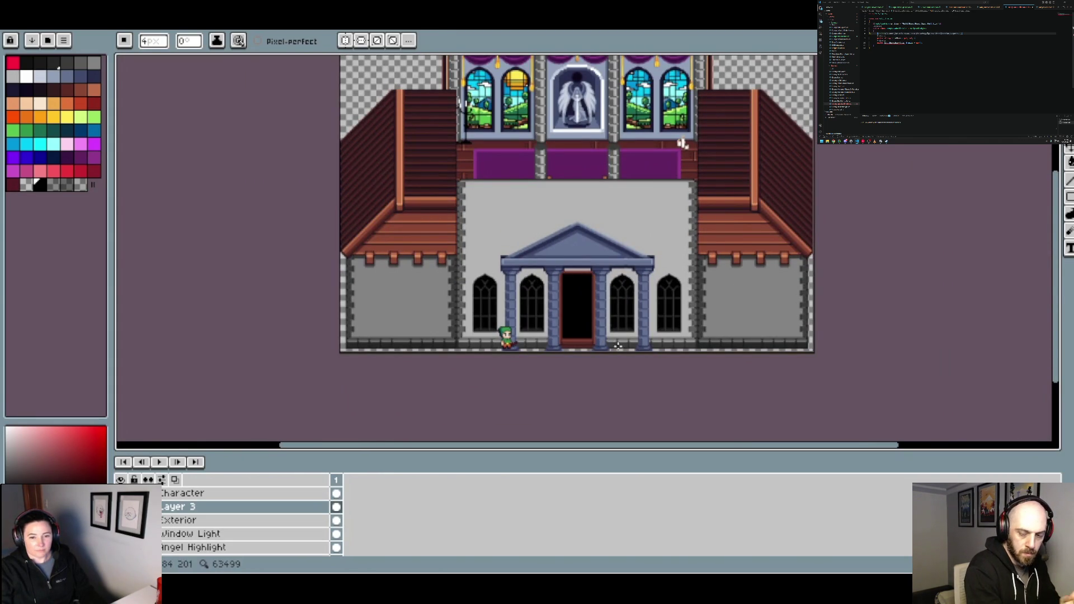
Switch to the Enchanter's Study sprite and close it, discarding its unsaved changes
{"action": "left_click", "coordinate": [309, 27]}
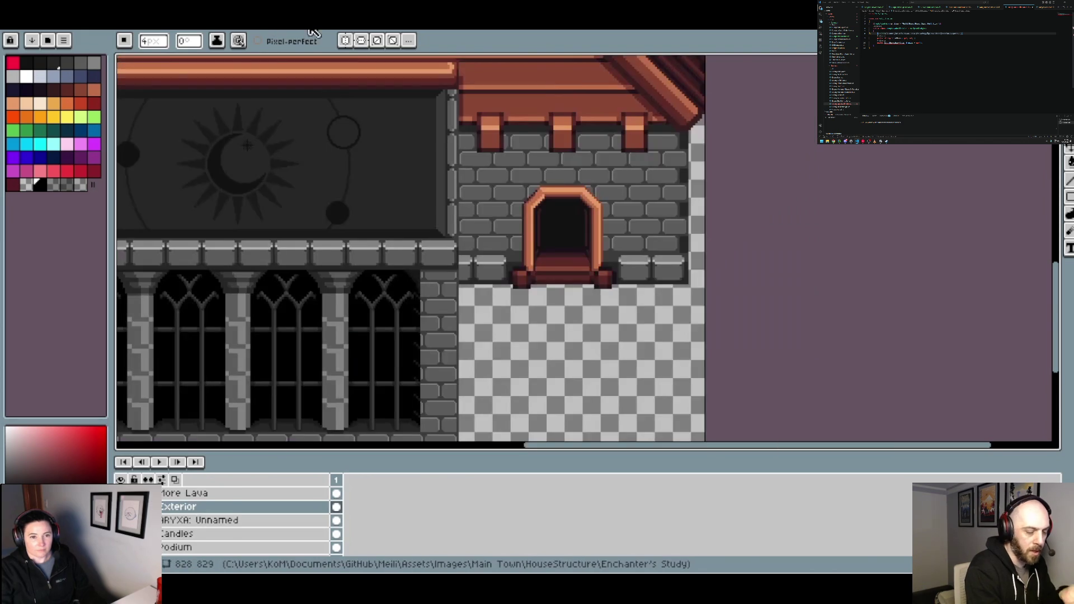
{"action": "scroll", "coordinate": [355, 59], "scroll_direction": "down", "scroll_amount": 2}
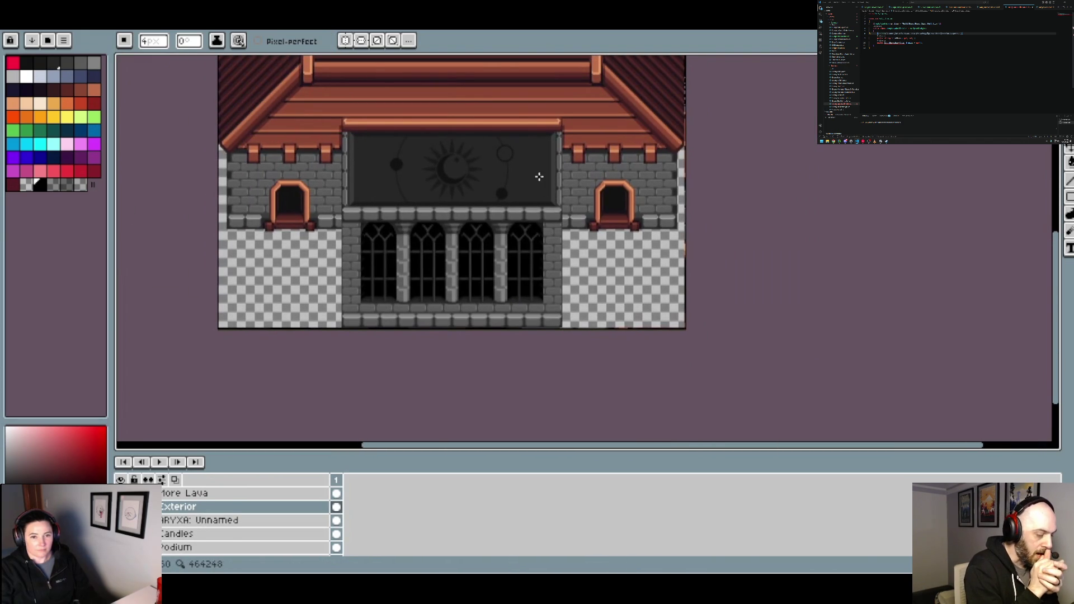
{"action": "left_click", "coordinate": [359, 28]}
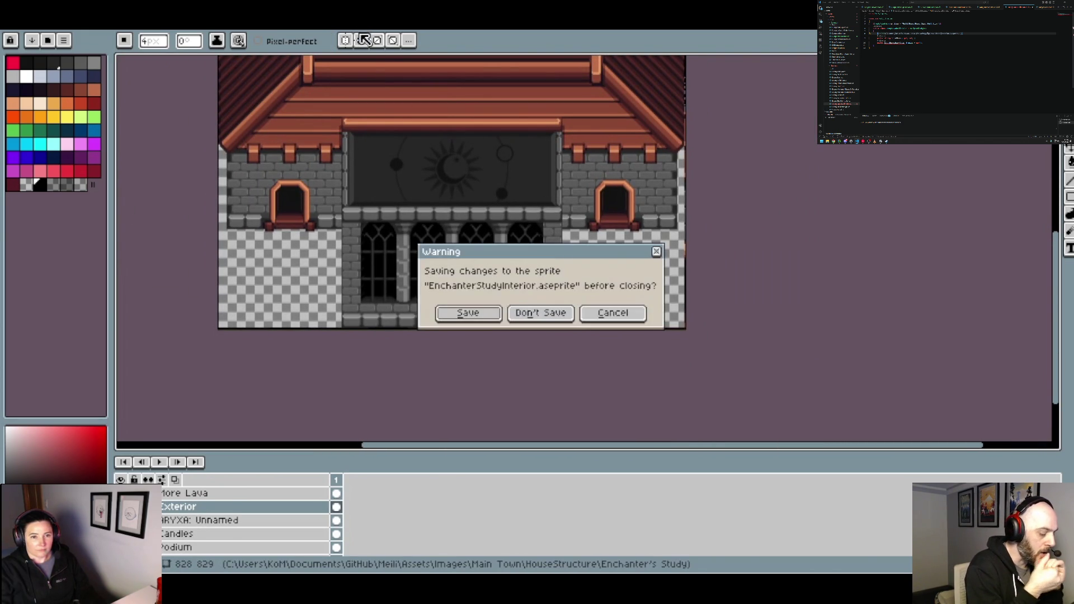
{"action": "left_click", "coordinate": [540, 312]}
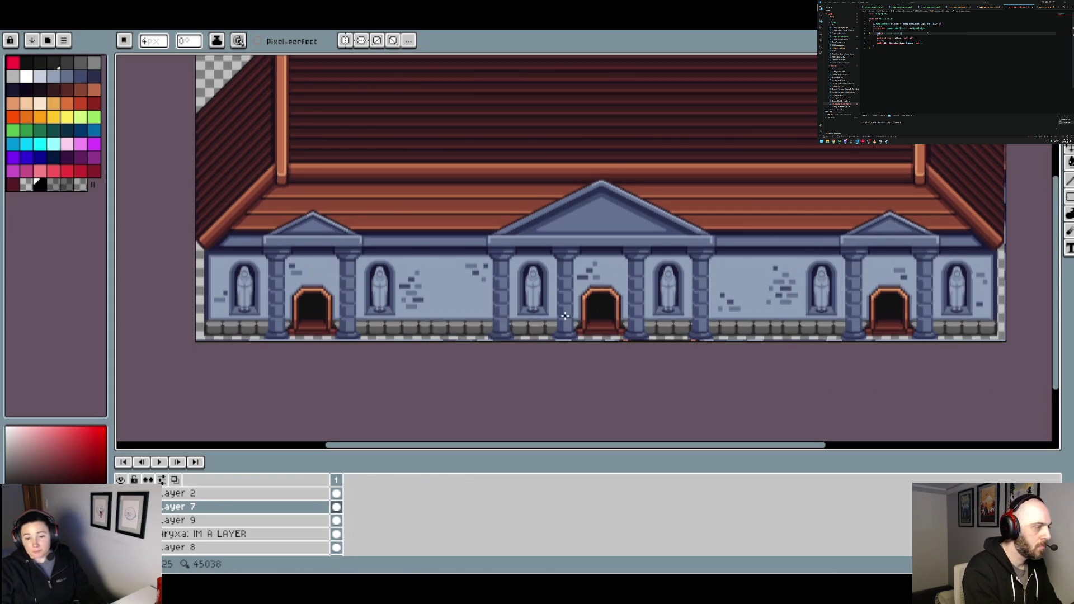
Select the temple's left statue niche on Layer 10 with the rectangular marquee
{"action": "key", "text": "m"}
{"action": "scroll", "coordinate": [589, 338], "scroll_direction": "up", "scroll_amount": 4}
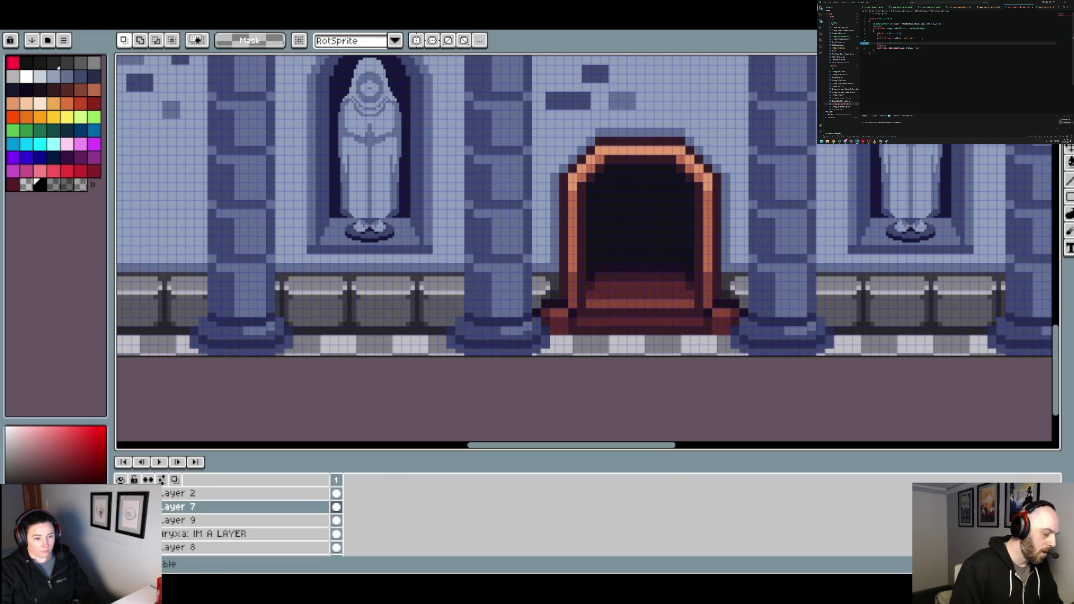
{"action": "scroll", "coordinate": [246, 520], "scroll_direction": "down", "scroll_amount": 3}
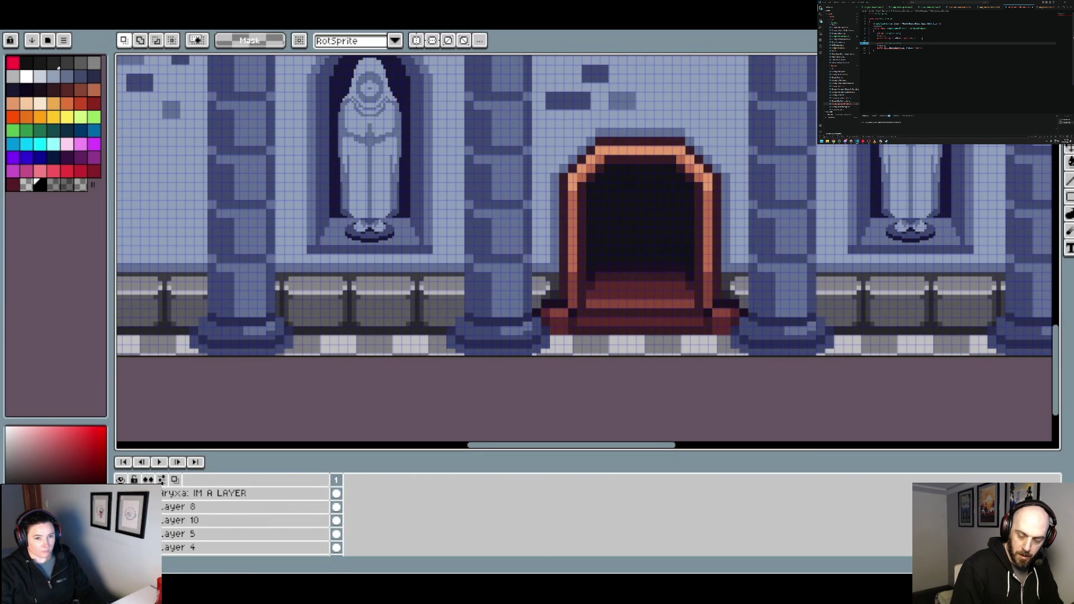
{"action": "left_click", "coordinate": [190, 521]}
{"action": "scroll", "coordinate": [416, 233], "scroll_direction": "up", "scroll_amount": 1}
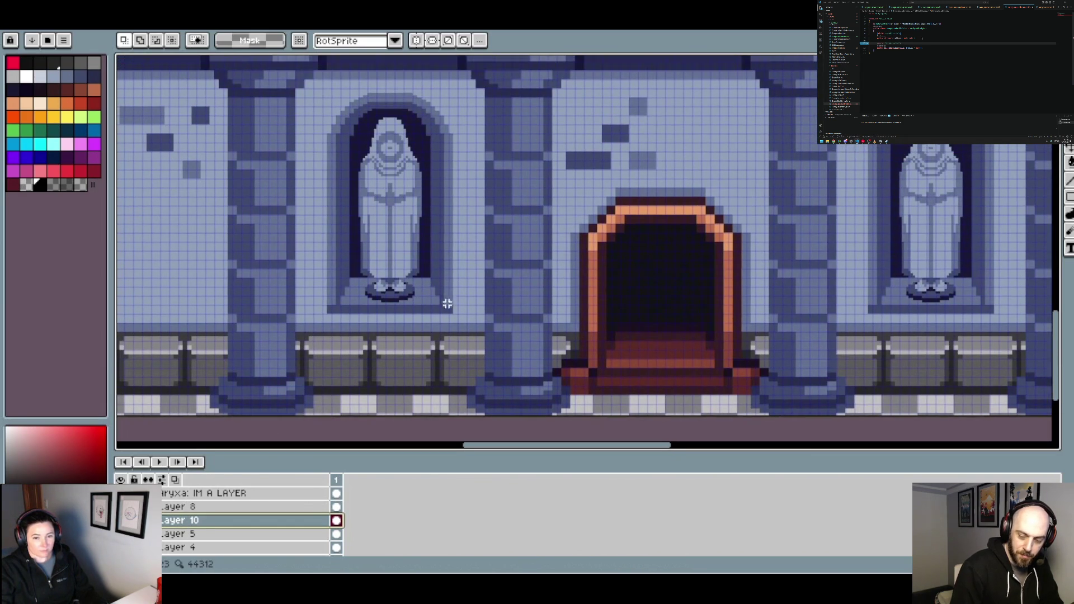
{"action": "mouse_move", "coordinate": [451, 311]}
{"action": "left_mouse_down"}
{"action": "mouse_move", "coordinate": [342, 95]}
{"action": "mouse_move", "coordinate": [324, 89]}
{"action": "left_mouse_up"}
{"action": "scroll", "coordinate": [322, 94], "scroll_direction": "up", "scroll_amount": 1}
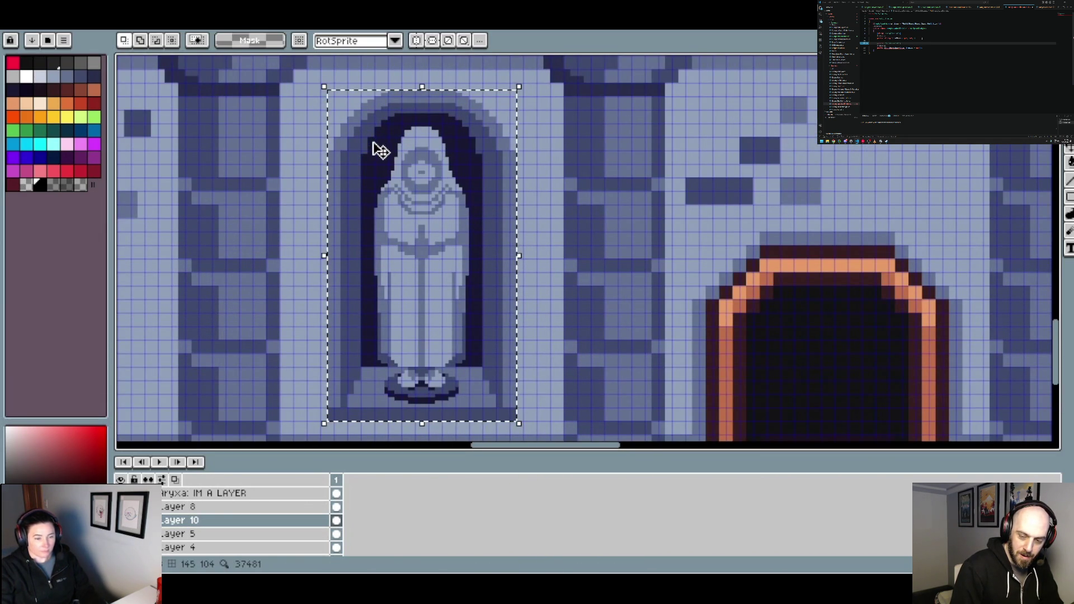
Paste the copied statue niche into the church sprite and move it onto the left wall
{"action": "left_click", "coordinate": [144, 35]}
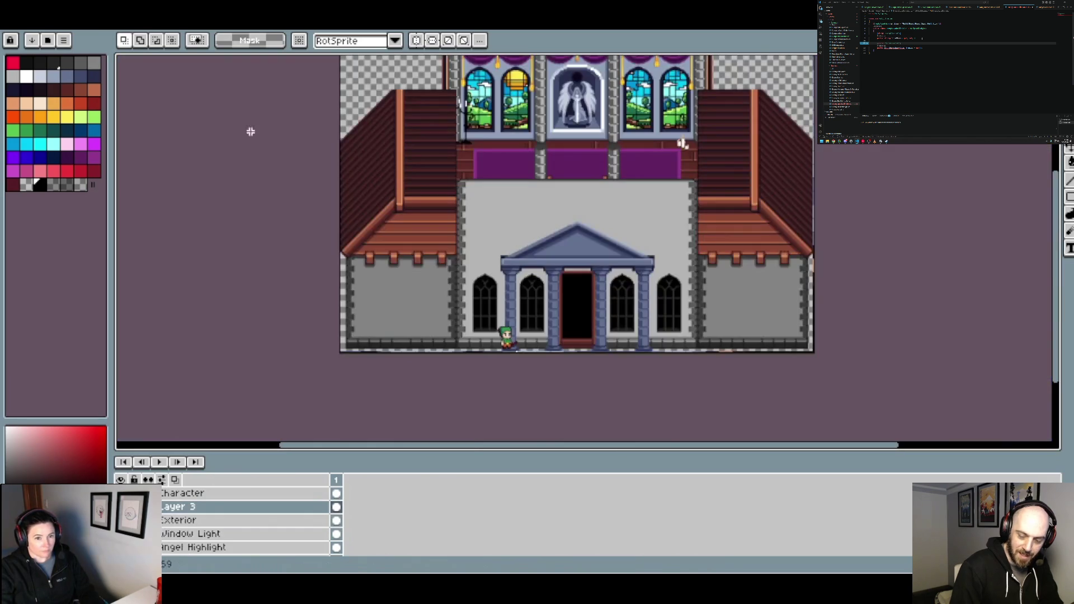
{"action": "scroll", "coordinate": [378, 316], "scroll_direction": "up", "scroll_amount": 2}
{"action": "key", "text": "ctrl+v"}
{"action": "mouse_move", "coordinate": [947, 269]}
{"action": "left_mouse_down"}
{"action": "mouse_move", "coordinate": [532, 306]}
{"action": "mouse_move", "coordinate": [527, 321]}
{"action": "left_mouse_up"}
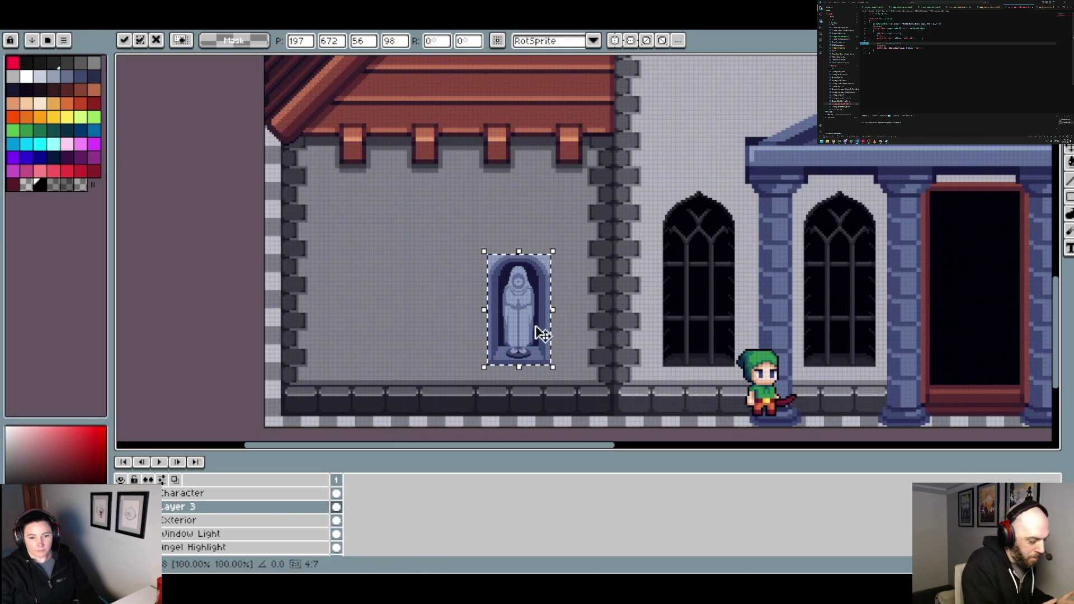
Reposition the niche onto the central wall just above the portico roof's left side
{"action": "scroll", "coordinate": [537, 331], "scroll_direction": "up", "scroll_amount": 2}
{"action": "mouse_move", "coordinate": [585, 363]}
{"action": "left_mouse_down"}
{"action": "mouse_move", "coordinate": [546, 215]}
{"action": "mouse_move", "coordinate": [523, 240]}
{"action": "left_mouse_up"}
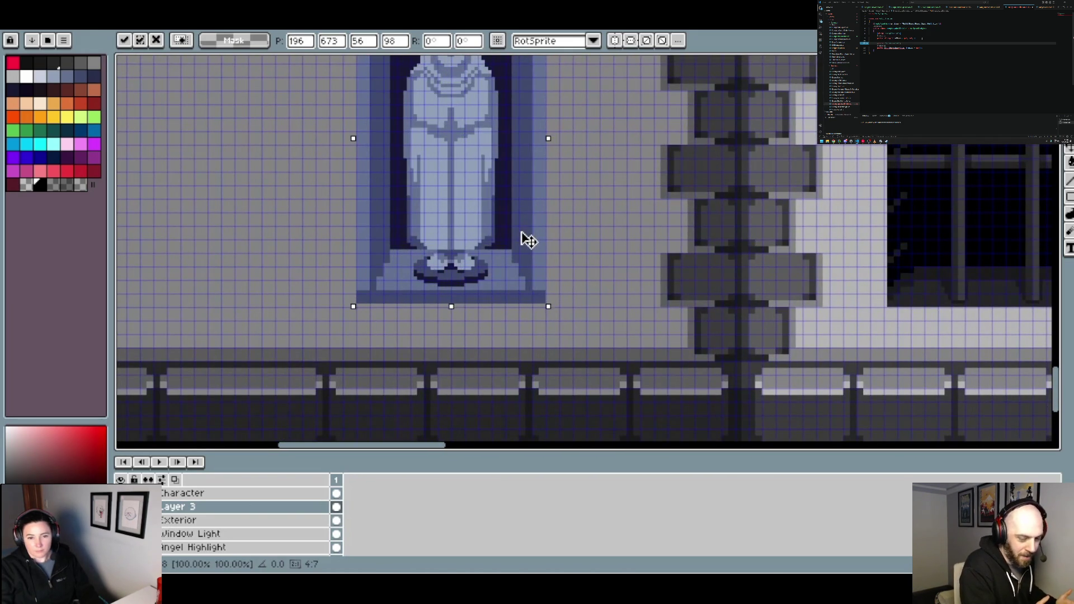
{"action": "scroll", "coordinate": [528, 242], "scroll_direction": "down", "scroll_amount": 2}
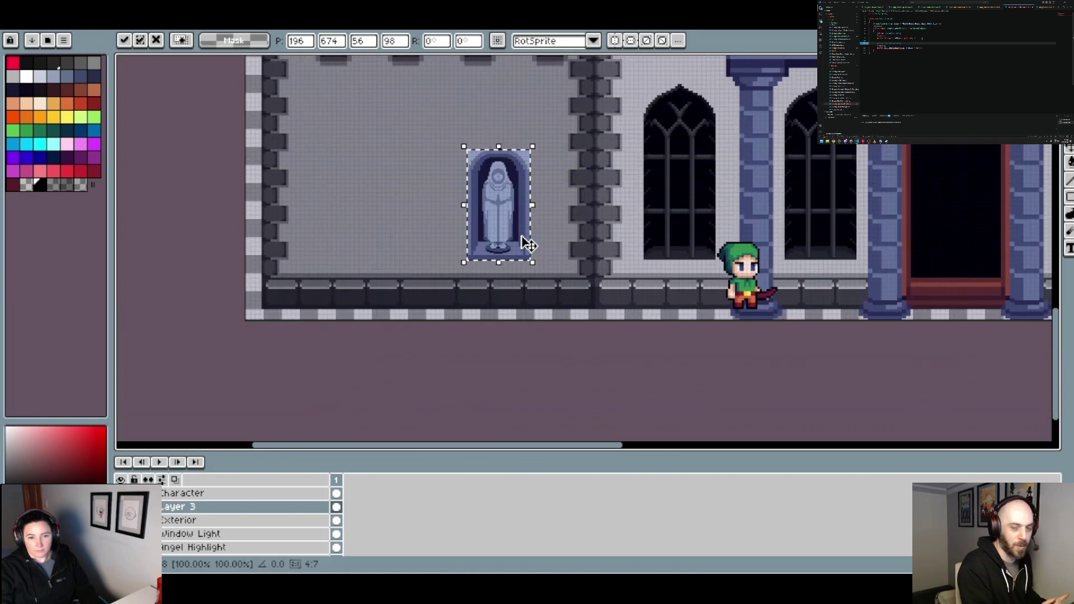
{"action": "scroll", "coordinate": [526, 239], "scroll_direction": "down", "scroll_amount": 2}
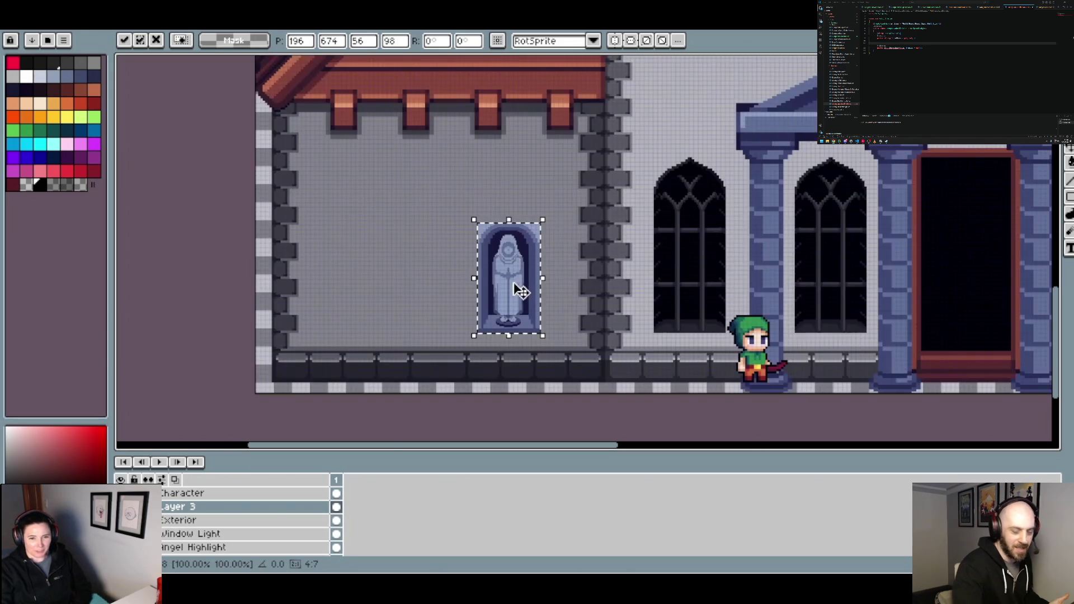
{"action": "scroll", "coordinate": [528, 296], "scroll_direction": "up", "scroll_amount": 2}
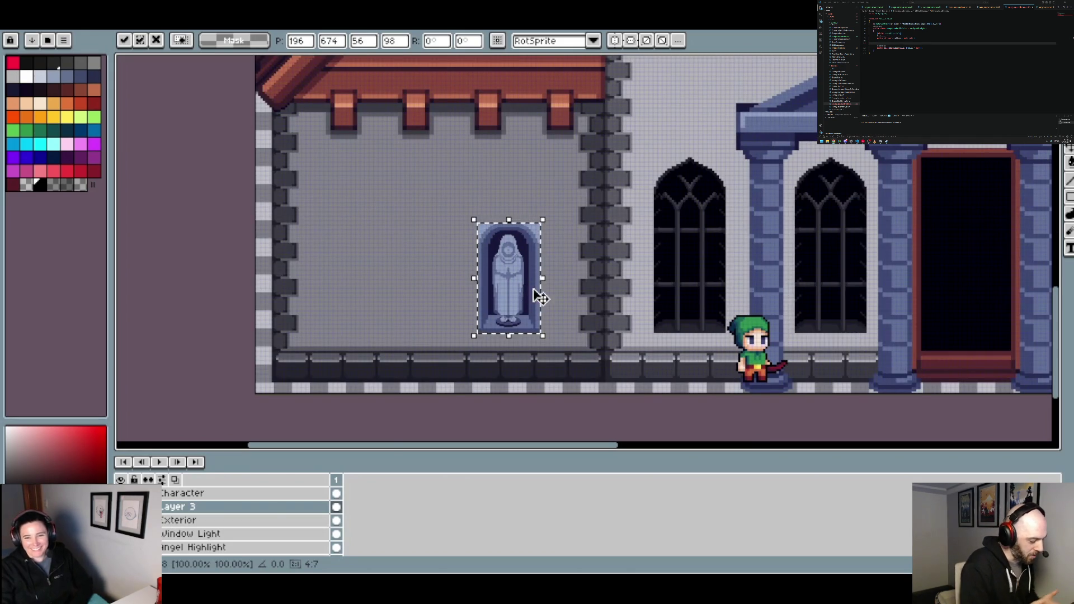
{"action": "scroll", "coordinate": [557, 294], "scroll_direction": "down", "scroll_amount": 2}
{"action": "mouse_move", "coordinate": [618, 271]}
{"action": "left_mouse_down"}
{"action": "mouse_move", "coordinate": [391, 344]}
{"action": "mouse_move", "coordinate": [485, 243]}
{"action": "left_mouse_up"}
{"action": "scroll", "coordinate": [490, 241], "scroll_direction": "up", "scroll_amount": 3}
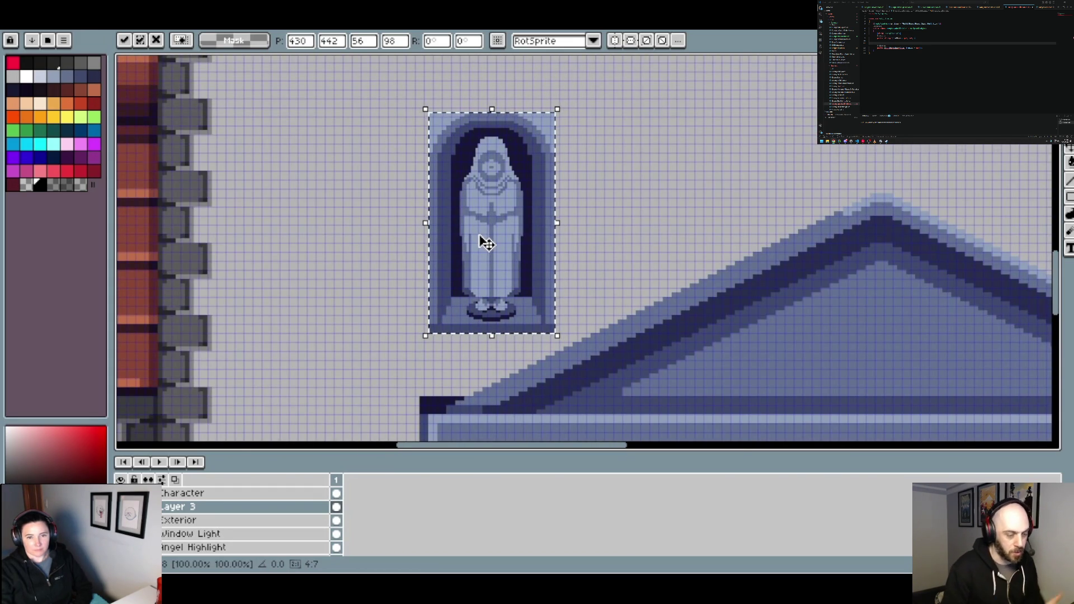
{"action": "scroll", "coordinate": [485, 243], "scroll_direction": "down", "scroll_amount": 3}
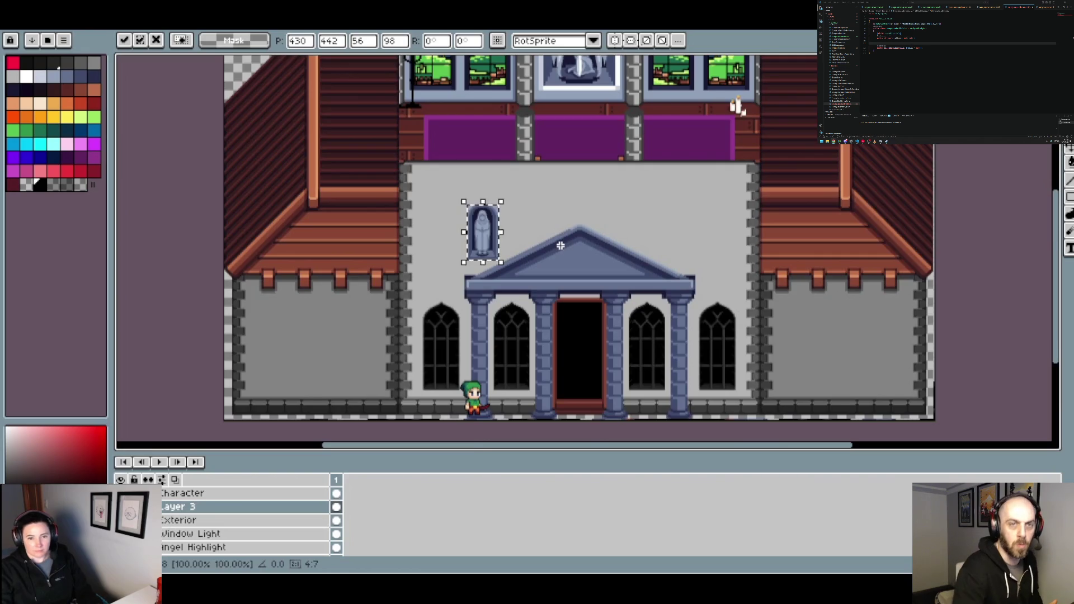
{"action": "scroll", "coordinate": [559, 245], "scroll_direction": "up", "scroll_amount": 2}
Duplicate the niche and align the copy right of the portico, level with the first
{"action": "key", "text": "ctrl+c"}
{"action": "key", "text": "ctrl+v"}
{"action": "mouse_move", "coordinate": [578, 216]}
{"action": "left_mouse_down"}
{"action": "mouse_move", "coordinate": [809, 240]}
{"action": "mouse_move", "coordinate": [764, 266]}
{"action": "left_mouse_up"}
{"action": "scroll", "coordinate": [808, 241], "scroll_direction": "up", "scroll_amount": 2}
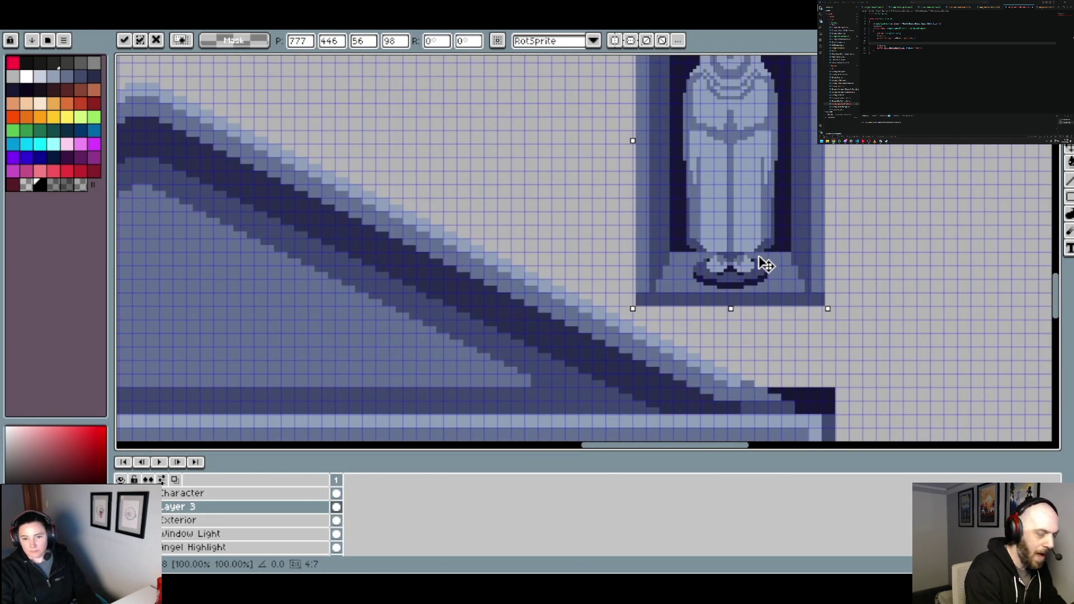
{"action": "key", "text": "Left"}
{"action": "scroll", "coordinate": [761, 265], "scroll_direction": "down", "scroll_amount": 1}
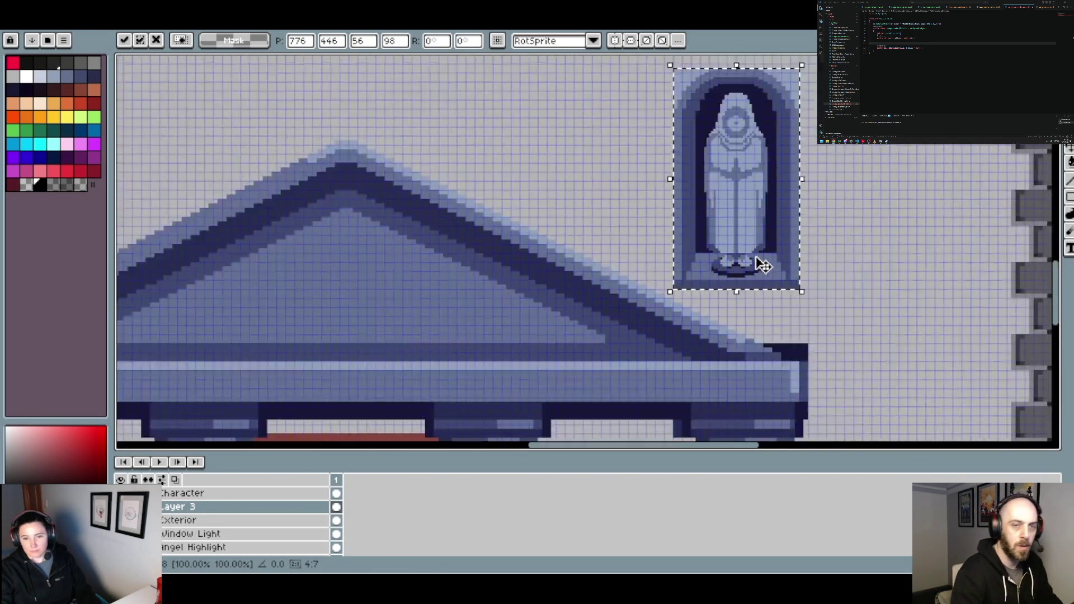
{"action": "scroll", "coordinate": [761, 265], "scroll_direction": "down", "scroll_amount": 1}
{"action": "scroll", "coordinate": [422, 266], "scroll_direction": "up", "scroll_amount": 1}
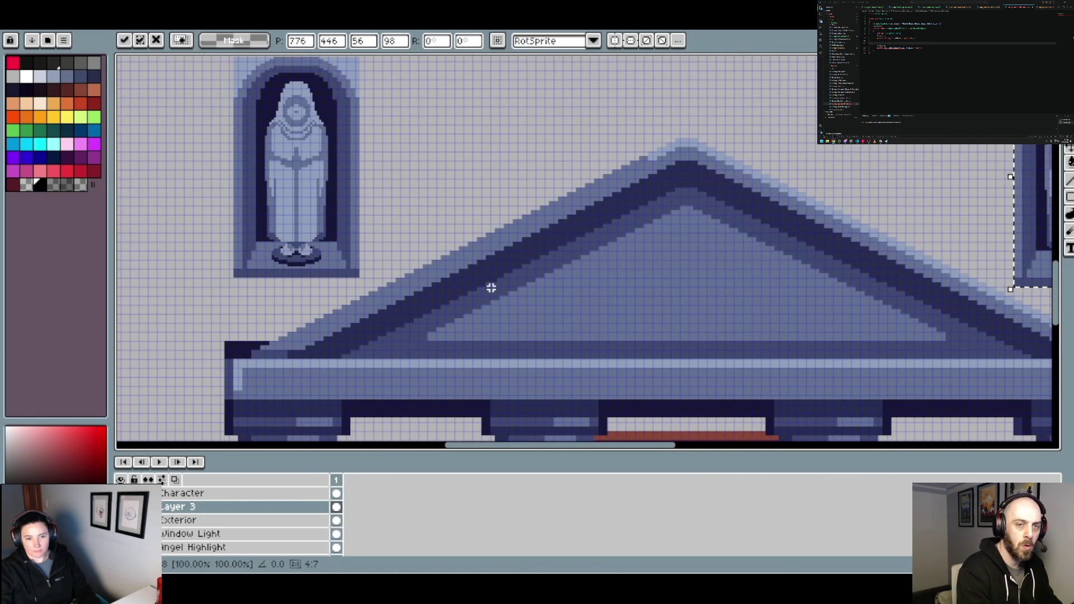
{"action": "left_click_drag", "start_coordinate": [1027, 248], "coordinate": [1031, 245]}
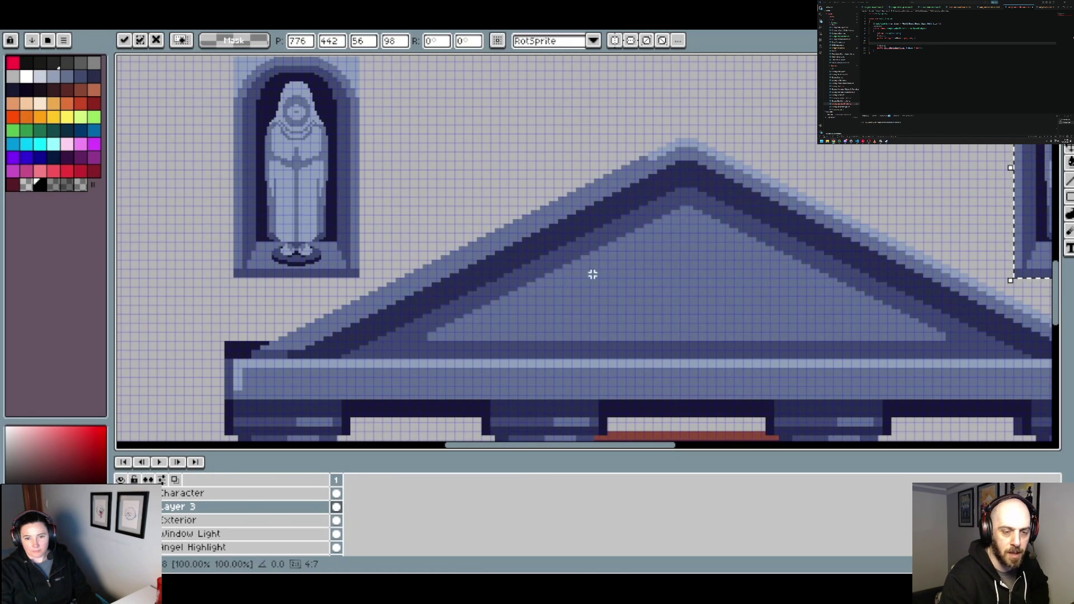
{"action": "mouse_move", "coordinate": [800, 271]}
{"action": "left_mouse_down"}
{"action": "mouse_move", "coordinate": [662, 296]}
{"action": "mouse_move", "coordinate": [934, 309]}
{"action": "left_mouse_up"}
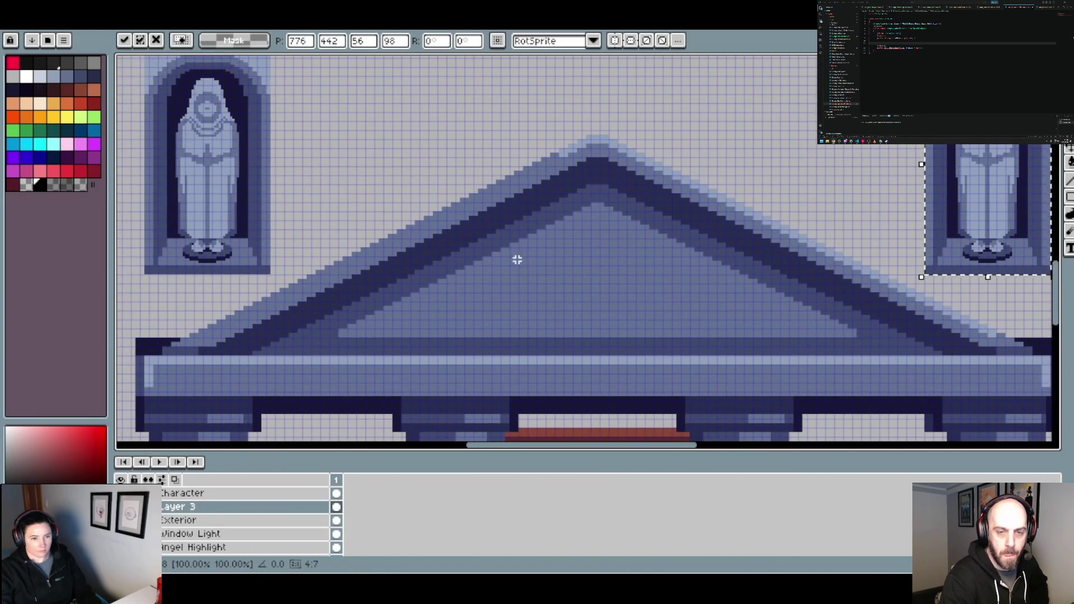
{"action": "scroll", "coordinate": [516, 259], "scroll_direction": "down", "scroll_amount": 2}
{"action": "scroll", "coordinate": [526, 241], "scroll_direction": "down", "scroll_amount": 2}
{"action": "scroll", "coordinate": [538, 221], "scroll_direction": "down", "scroll_amount": 1}
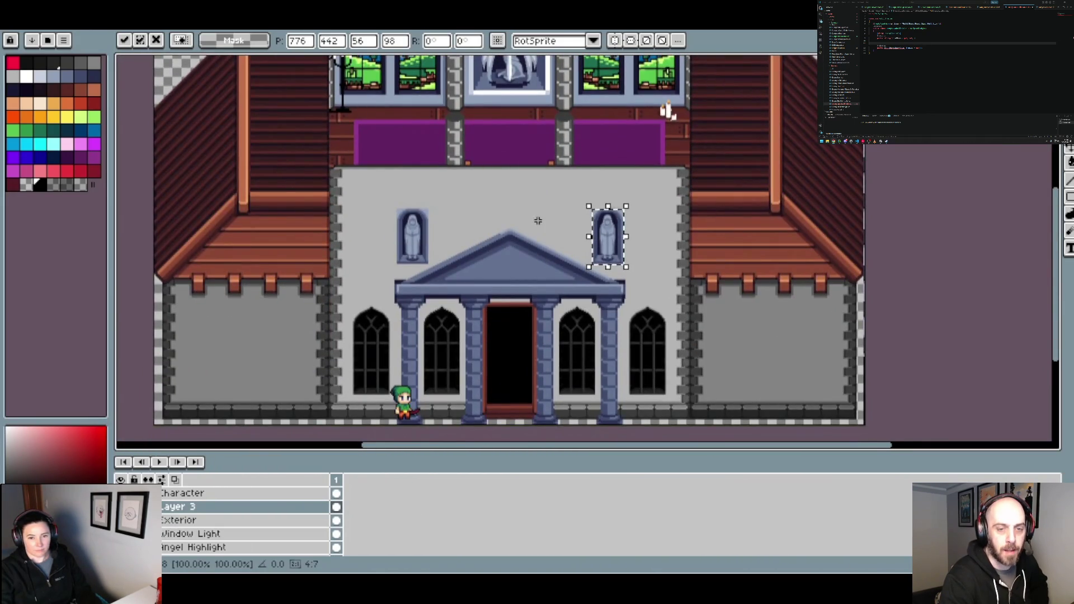
{"action": "scroll", "coordinate": [538, 221], "scroll_direction": "up", "scroll_amount": 3}
Paste a third niche and centre it above the pediment's apex
{"action": "key", "text": "ctrl+v"}
{"action": "scroll", "coordinate": [376, 240], "scroll_direction": "up", "scroll_amount": 1}
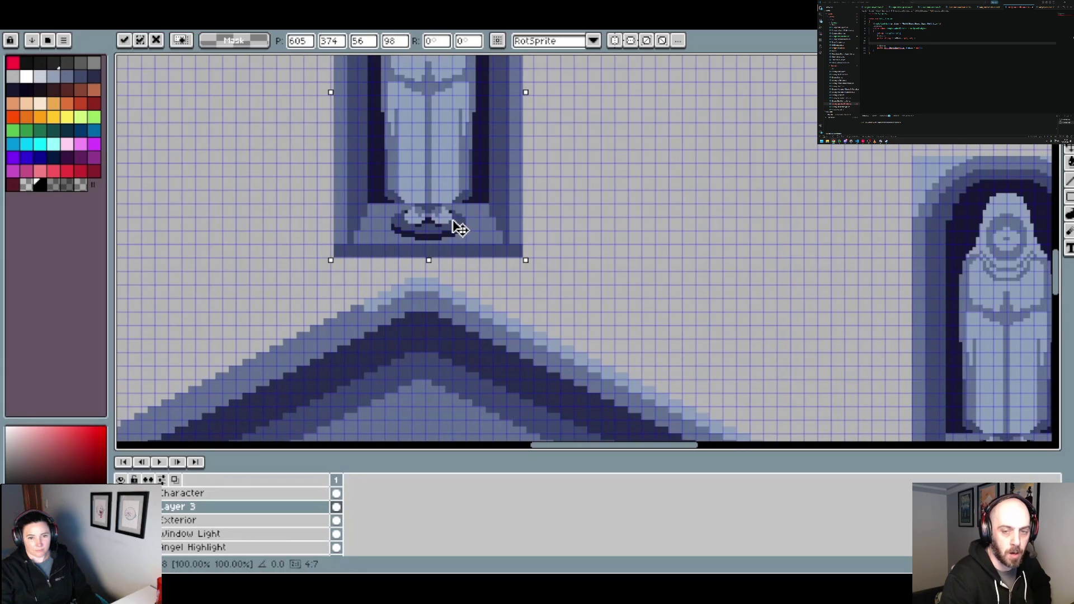
{"action": "left_click_drag", "start_coordinate": [454, 221], "coordinate": [452, 221]}
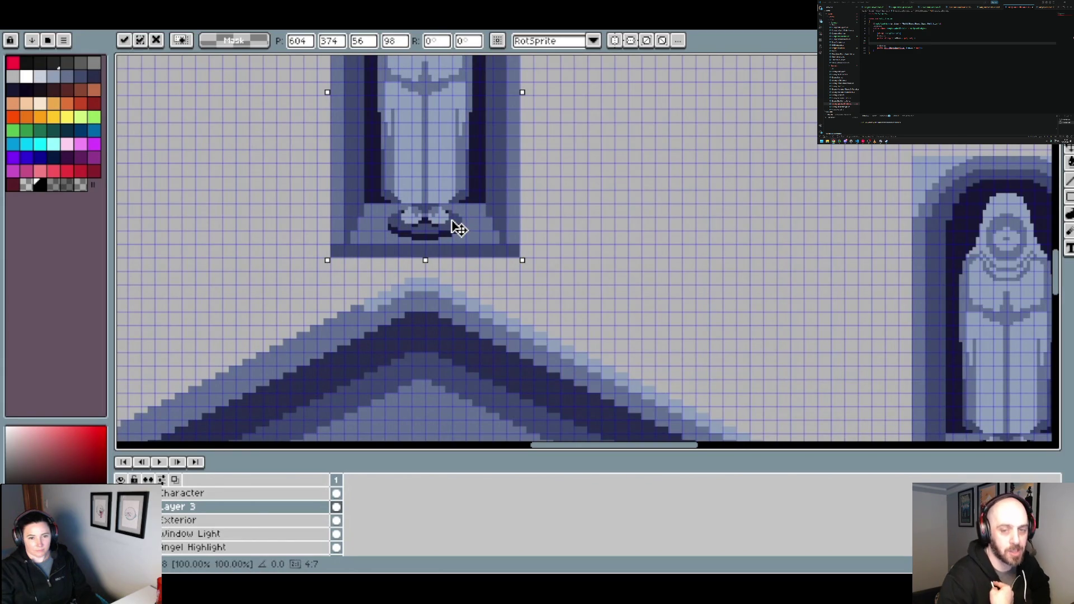
{"action": "scroll", "coordinate": [457, 226], "scroll_direction": "down", "scroll_amount": 4}
Commit the centred niche above the pediment apex
{"action": "scroll", "coordinate": [523, 236], "scroll_direction": "down", "scroll_amount": 1}
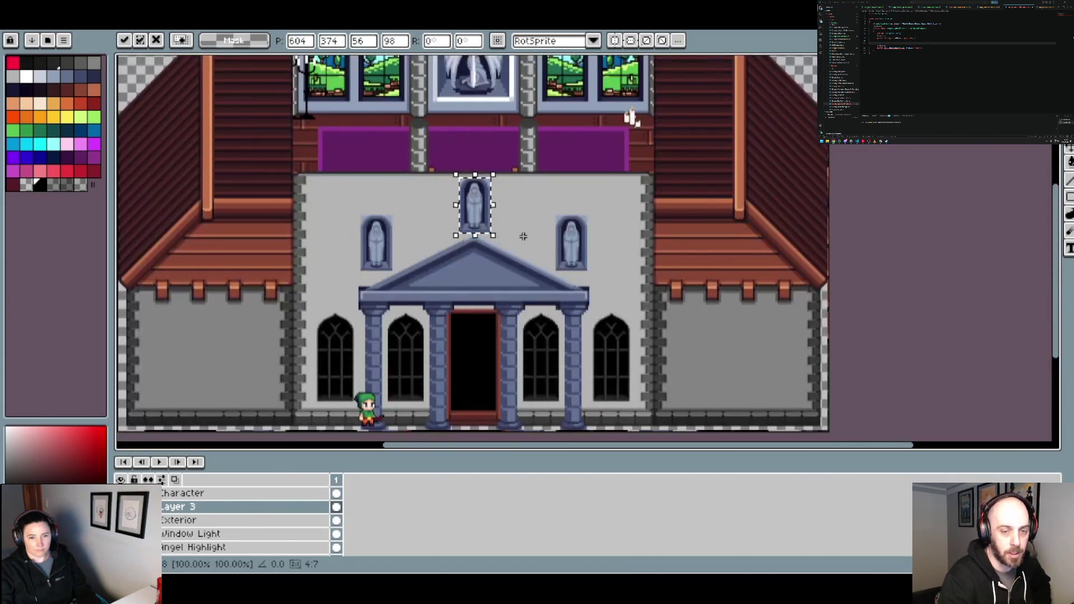
{"action": "left_click", "coordinate": [523, 236]}
{"action": "scroll", "coordinate": [554, 252], "scroll_direction": "up", "scroll_amount": 1}
{"action": "scroll", "coordinate": [568, 258], "scroll_direction": "up", "scroll_amount": 2}
{"action": "scroll", "coordinate": [570, 258], "scroll_direction": "up", "scroll_amount": 2}
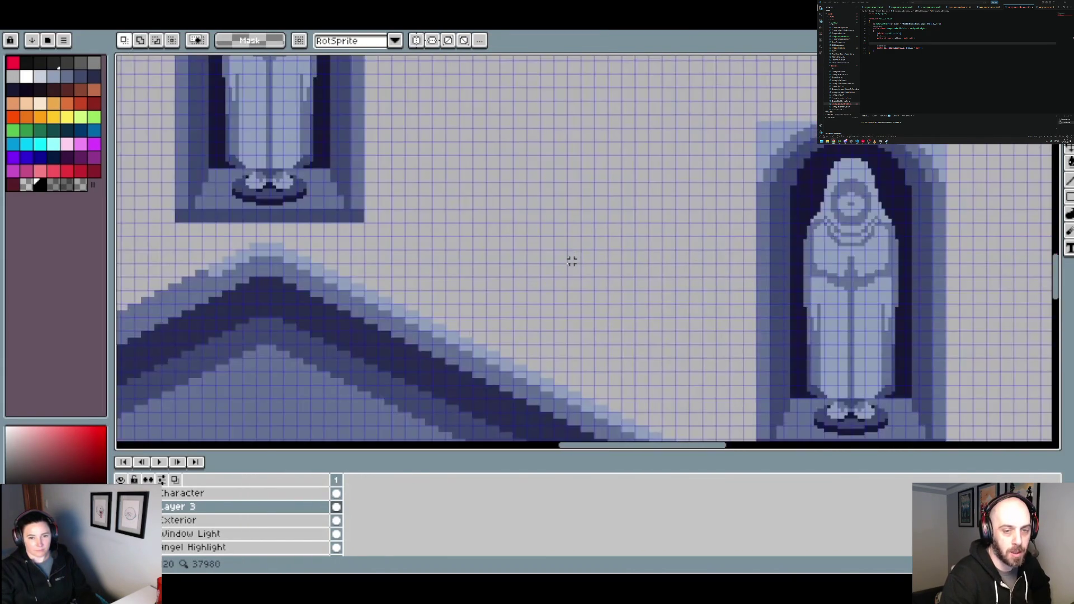
Place a fourth niche copy just right of the centre statue, nudged pixel by pixel, and commit it
{"action": "key", "text": "ctrl+v"}
{"action": "left_click_drag", "start_coordinate": [195, 254], "coordinate": [637, 278]}
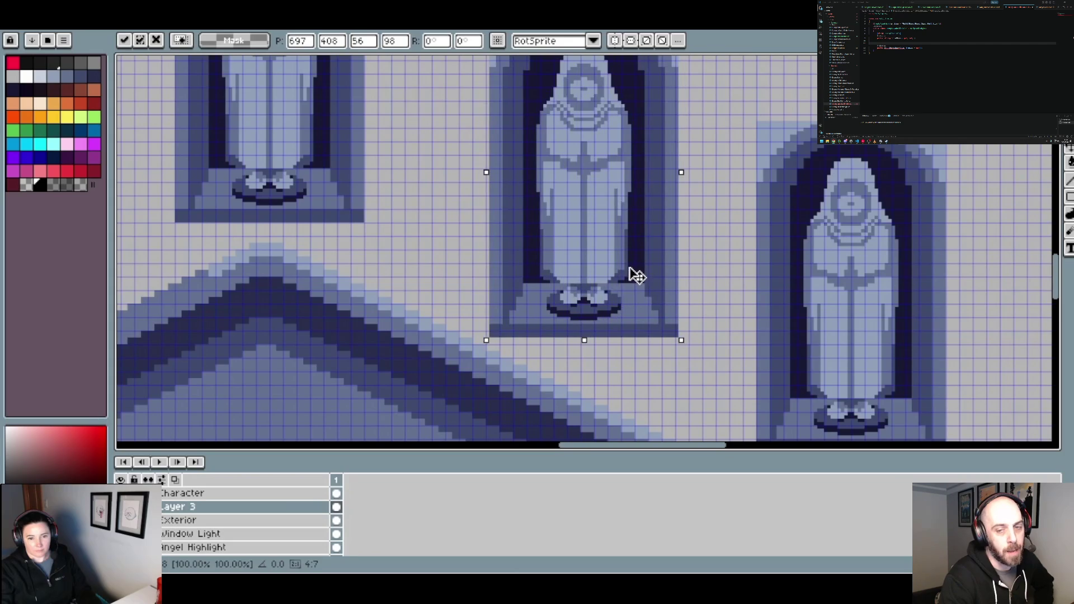
{"action": "left_click_drag", "start_coordinate": [636, 278], "coordinate": [619, 269]}
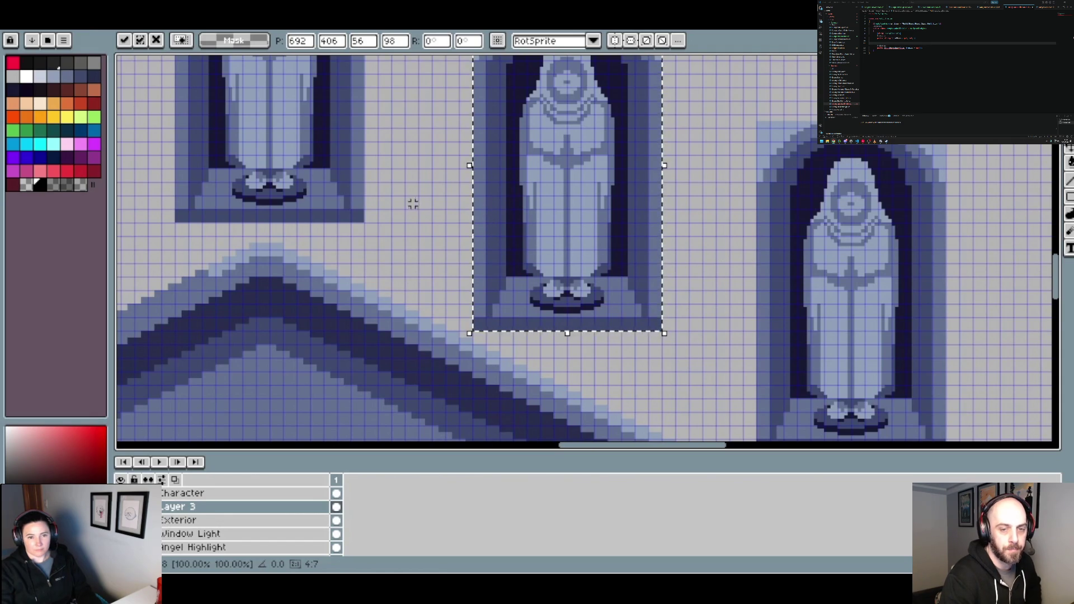
{"action": "left_click_drag", "start_coordinate": [500, 218], "coordinate": [488, 210]}
{"action": "key", "text": "Up"}
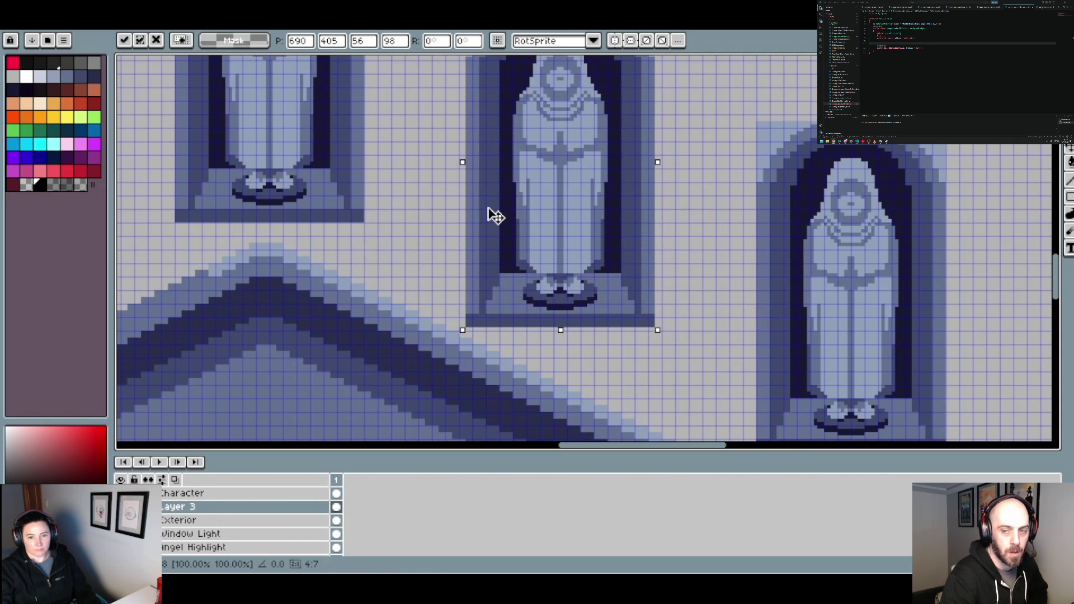
{"action": "left_click_drag", "start_coordinate": [488, 207], "coordinate": [488, 204]}
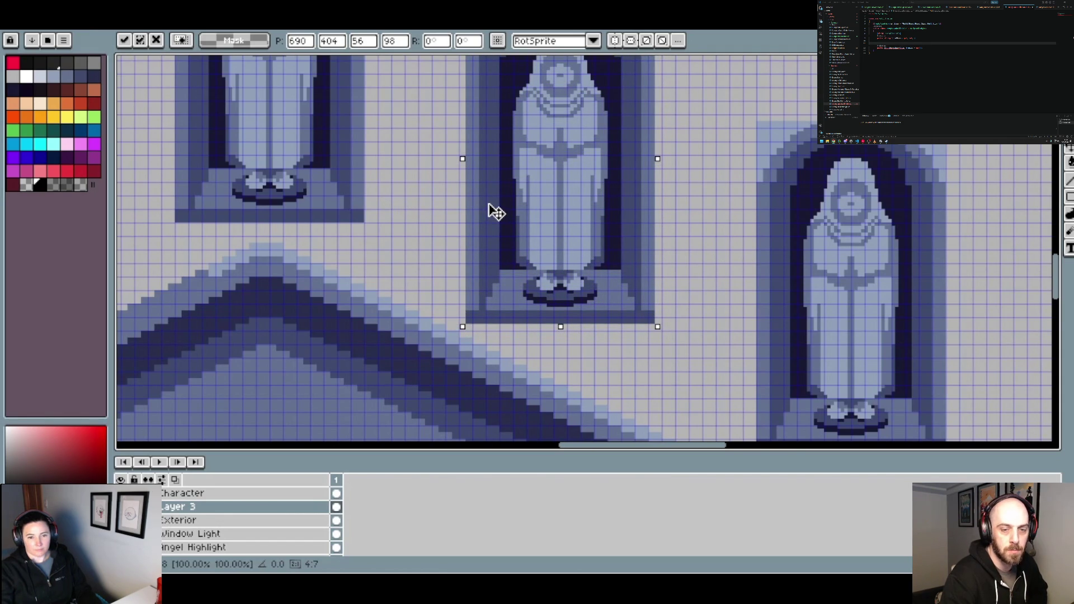
{"action": "scroll", "coordinate": [494, 212], "scroll_direction": "down", "scroll_amount": 1}
{"action": "scroll", "coordinate": [495, 214], "scroll_direction": "down", "scroll_amount": 3}
{"action": "scroll", "coordinate": [560, 229], "scroll_direction": "down", "scroll_amount": 1}
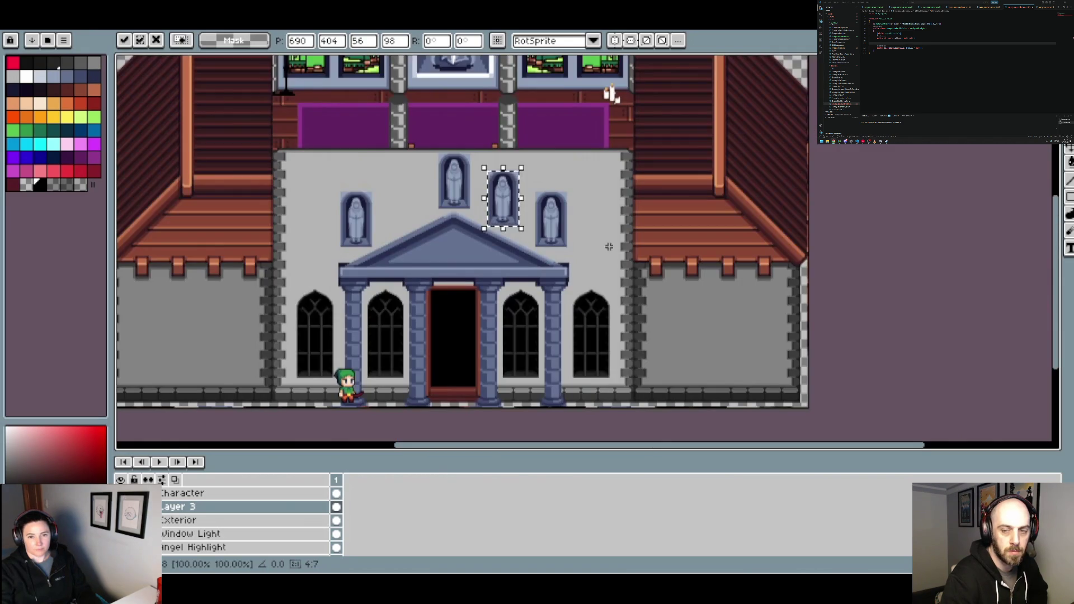
{"action": "key", "text": "Return"}
{"action": "scroll", "coordinate": [601, 256], "scroll_direction": "down", "scroll_amount": 2}
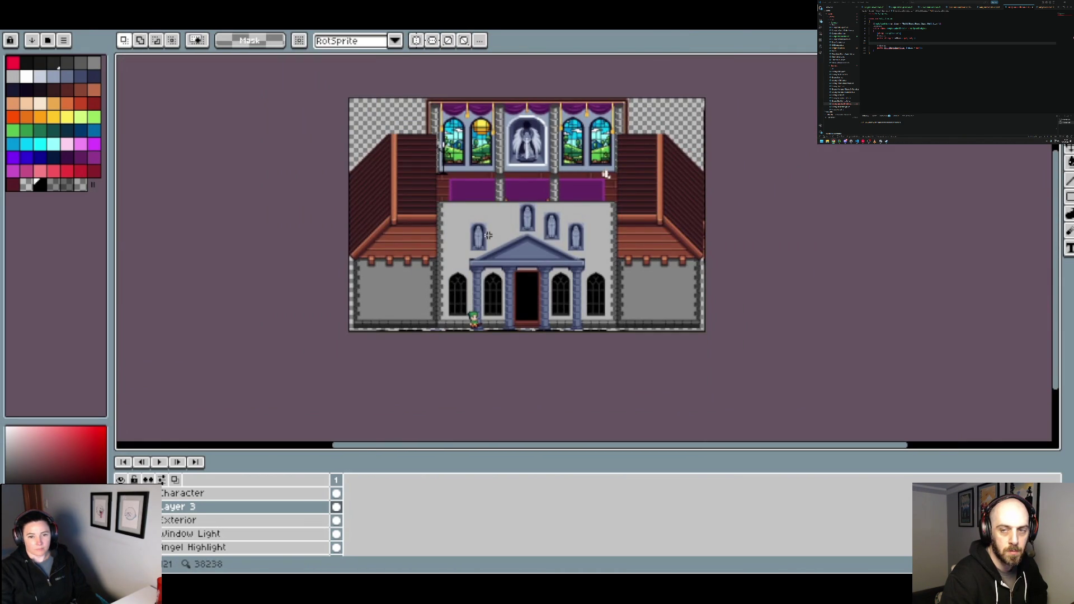
{"action": "scroll", "coordinate": [488, 236], "scroll_direction": "up", "scroll_amount": 4}
{"action": "scroll", "coordinate": [487, 232], "scroll_direction": "up", "scroll_amount": 3}
Place a fifth niche copy left of the centre statue, aligning it pixel by pixel, and commit it
{"action": "key", "text": "ctrl+v"}
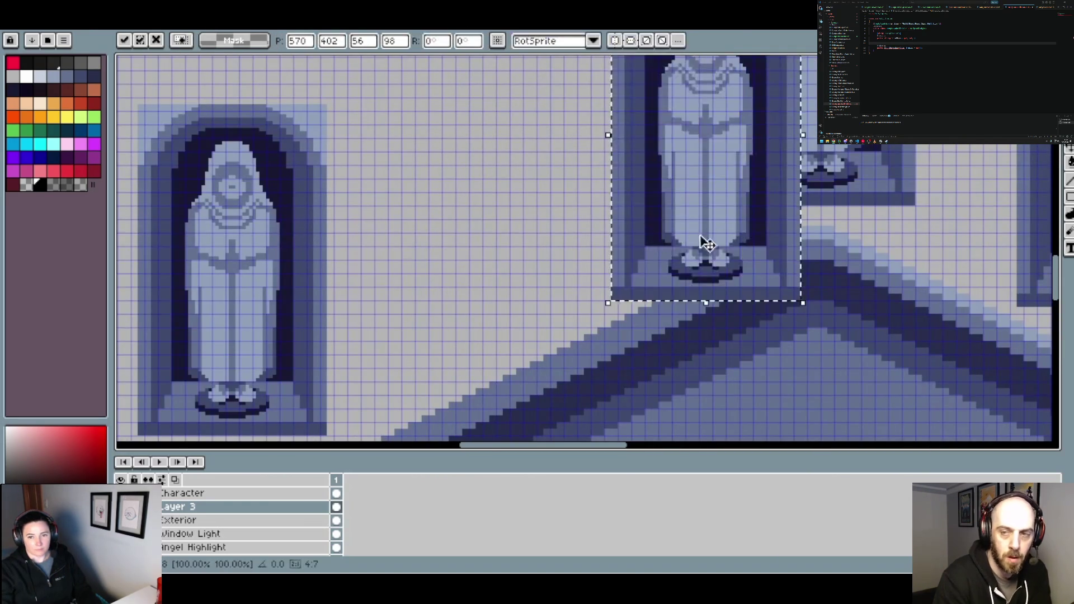
{"action": "mouse_move", "coordinate": [702, 240]}
{"action": "left_mouse_down"}
{"action": "mouse_move", "coordinate": [547, 242]}
{"action": "mouse_move", "coordinate": [564, 252]}
{"action": "left_mouse_up"}
{"action": "key", "text": "Left"}
{"action": "key", "text": "Left"}
{"action": "key", "text": "Left"}
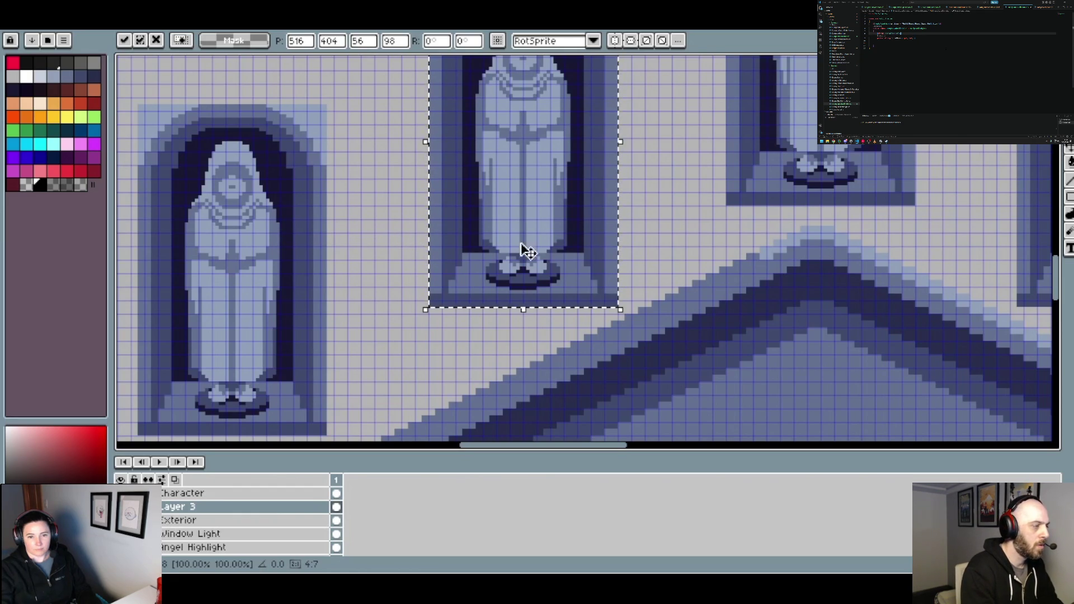
{"action": "mouse_move", "coordinate": [528, 252]}
{"action": "left_mouse_down"}
{"action": "mouse_move", "coordinate": [551, 253]}
{"action": "mouse_move", "coordinate": [547, 244]}
{"action": "left_mouse_up"}
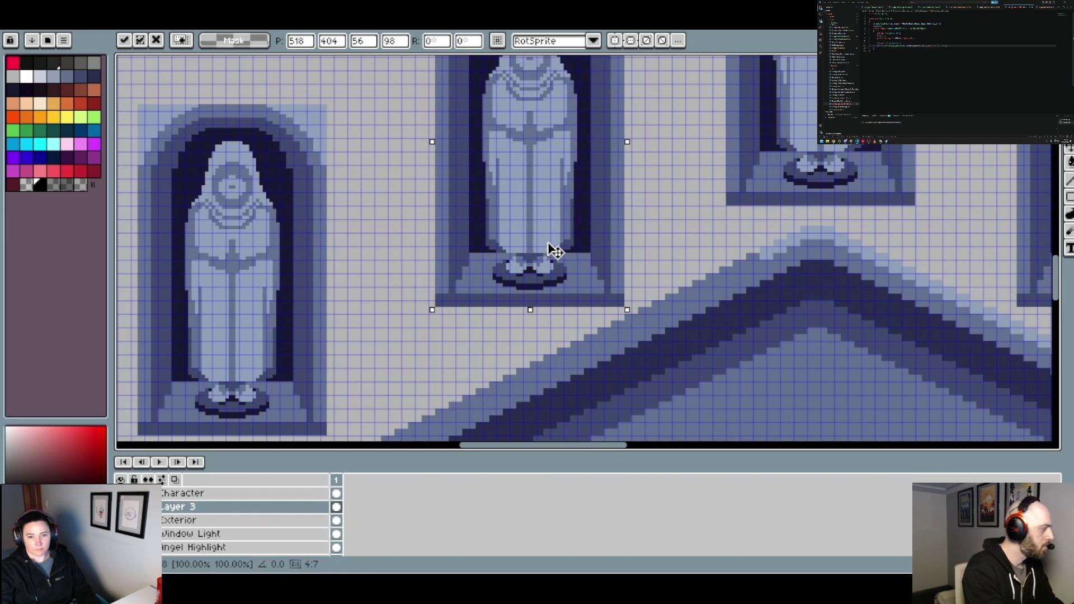
{"action": "scroll", "coordinate": [554, 252], "scroll_direction": "down", "scroll_amount": 3}
{"action": "key", "text": "Return"}
{"action": "scroll", "coordinate": [627, 266], "scroll_direction": "down", "scroll_amount": 2}
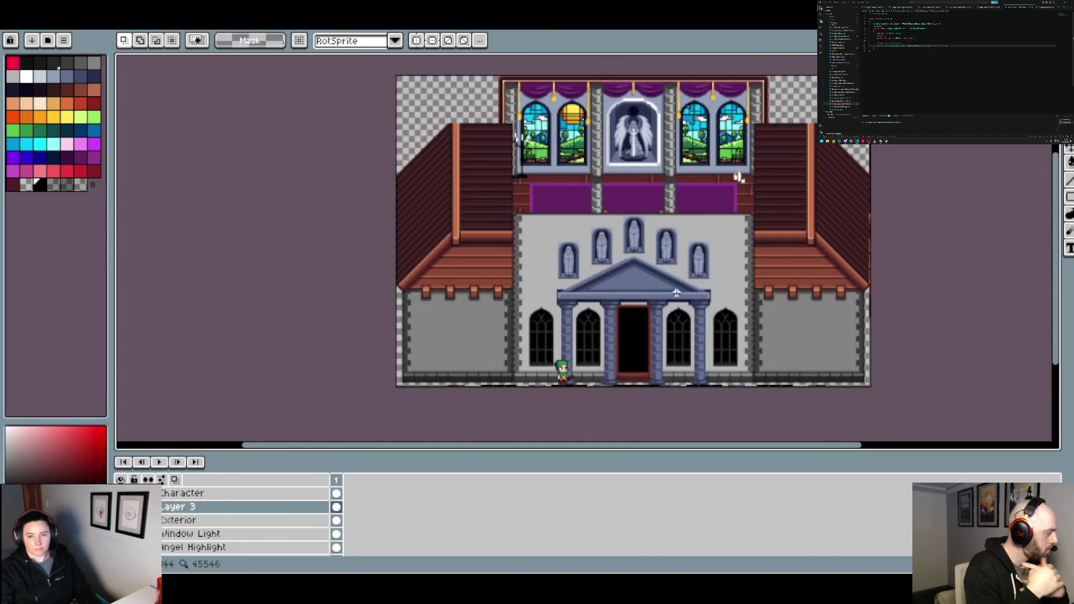
{"action": "left_click_drag", "start_coordinate": [690, 314], "coordinate": [590, 275]}
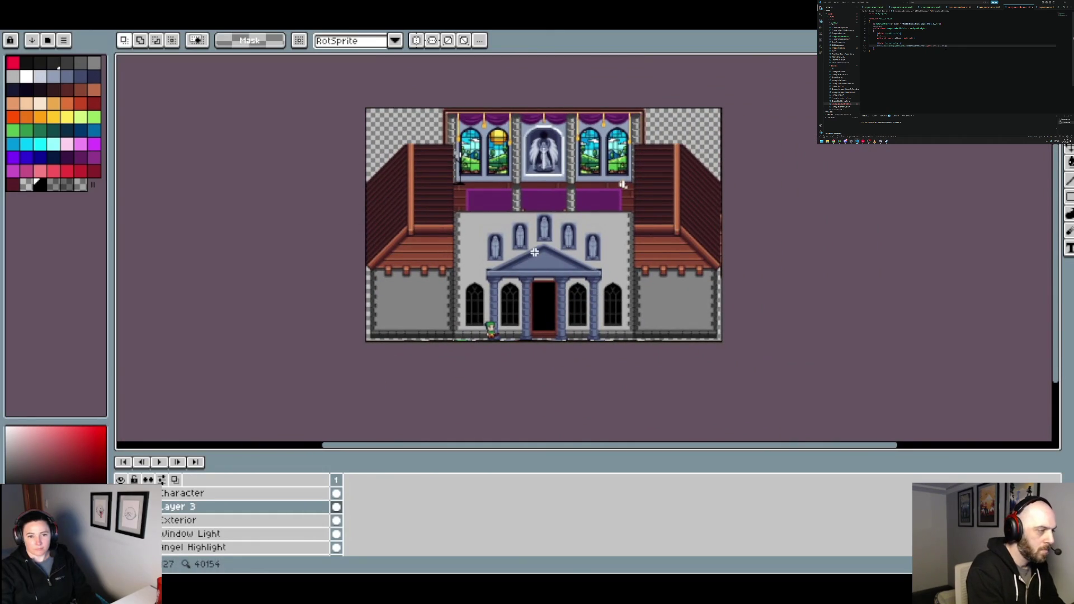
{"action": "scroll", "coordinate": [604, 277], "scroll_direction": "down", "scroll_amount": 1}
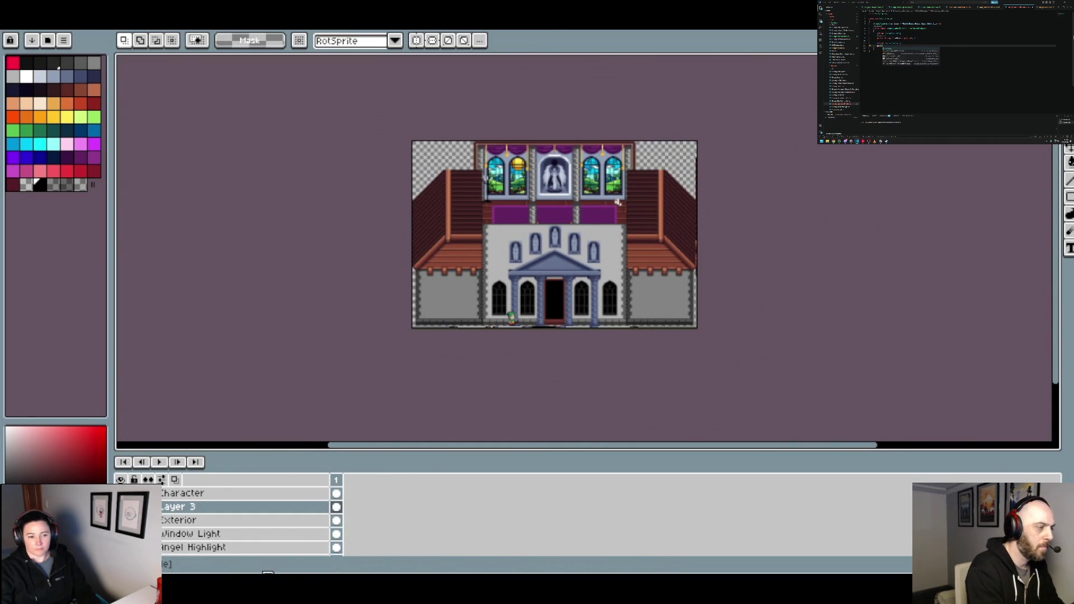
{"action": "scroll", "coordinate": [531, 252], "scroll_direction": "up", "scroll_amount": 1}
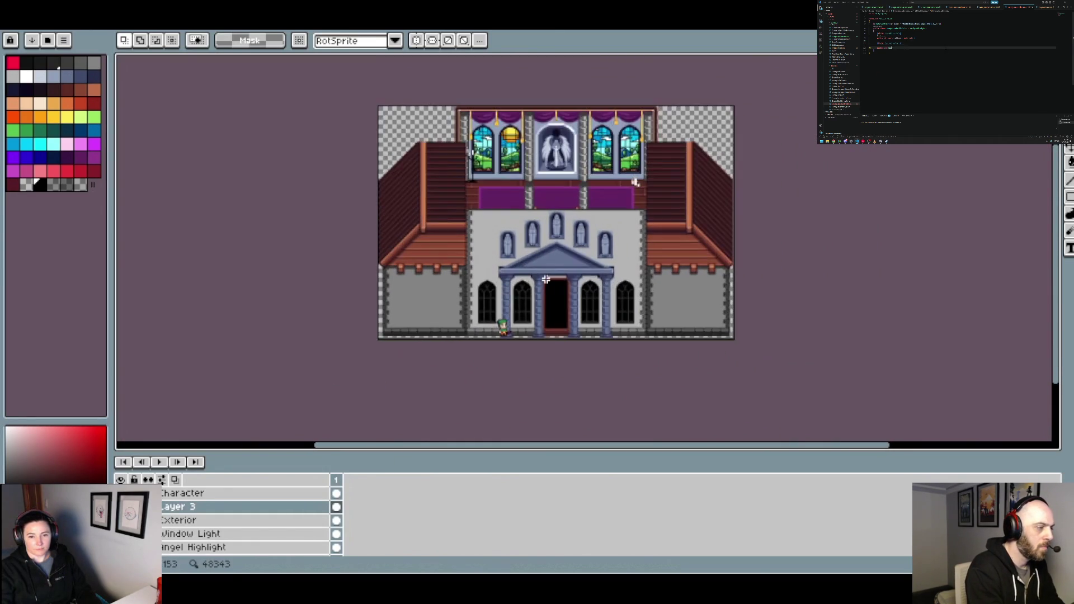
{"action": "scroll", "coordinate": [546, 279], "scroll_direction": "up", "scroll_amount": 1}
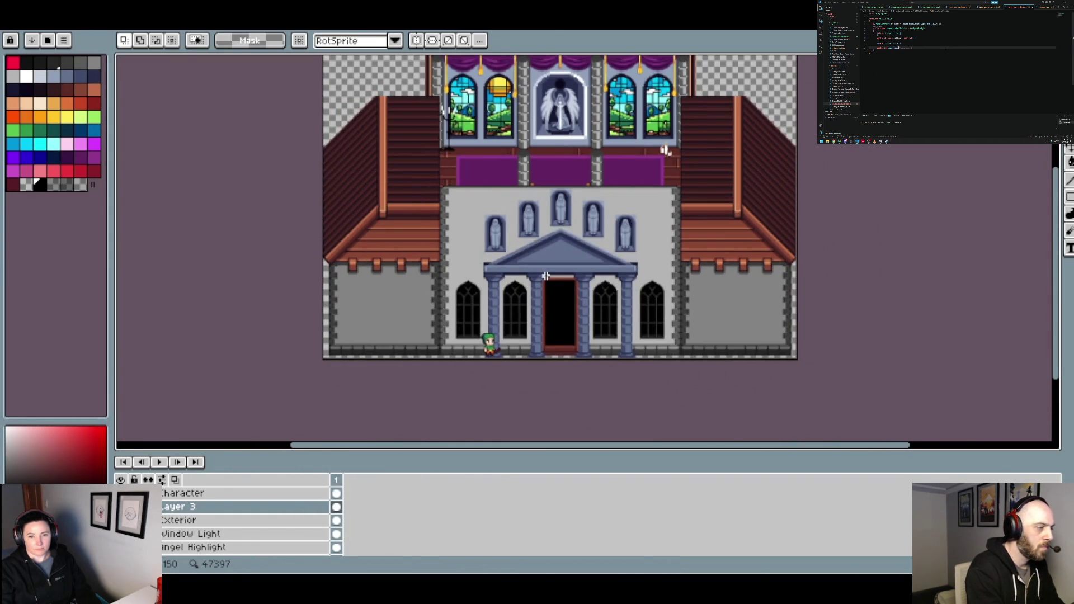
Undo the added statue niches and add a new empty Layer 4 above the Exterior layer
{"action": "key", "text": "ctrl+z"}
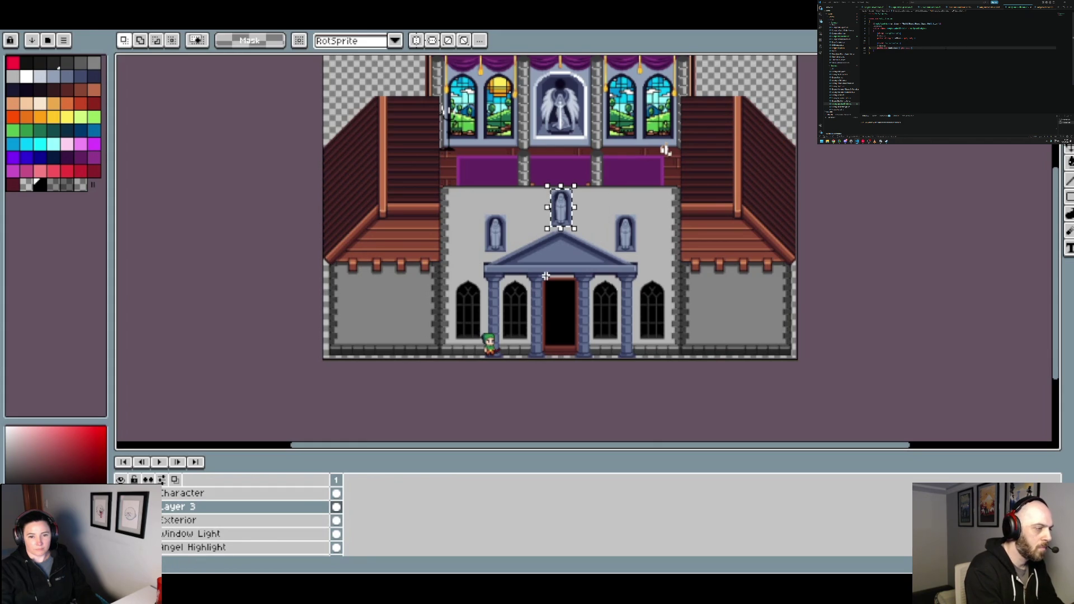
{"action": "key", "text": "ctrl+z"}
{"action": "key", "text": "ctrl+z"}
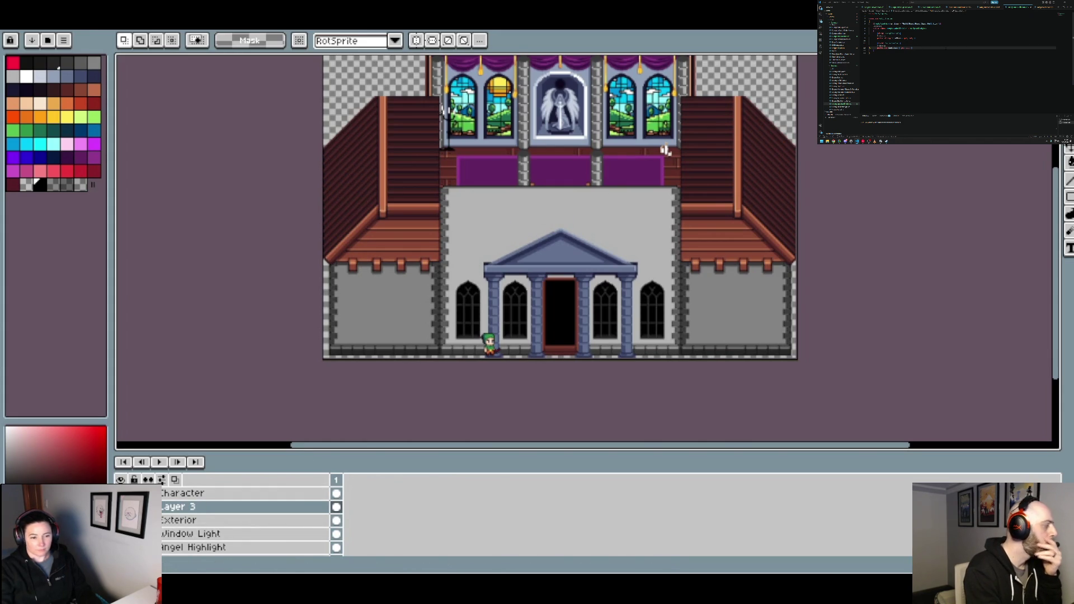
{"action": "left_click", "coordinate": [307, 520]}
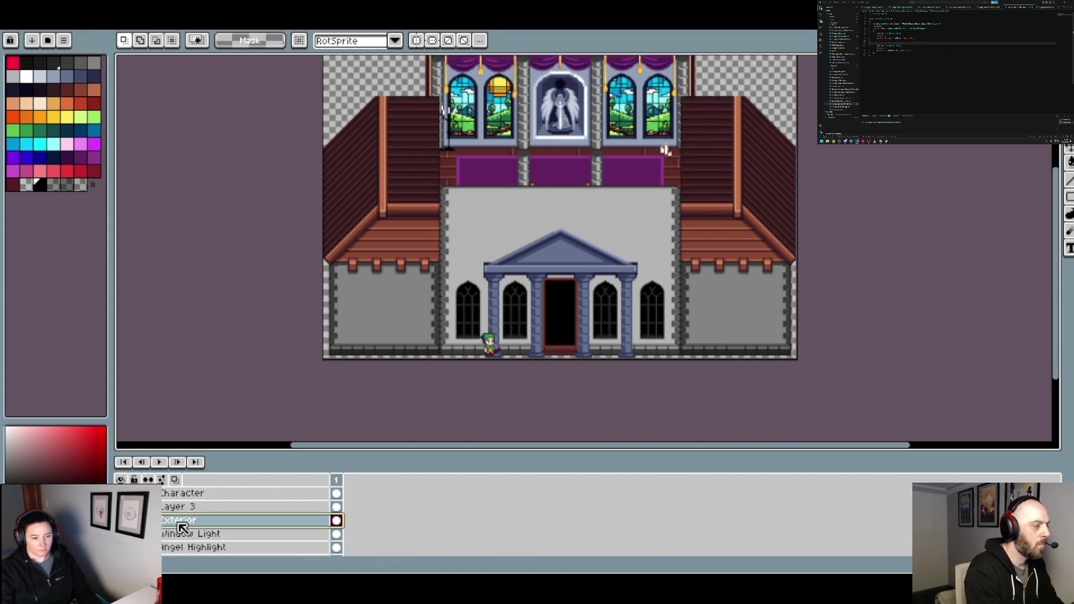
{"action": "right_click", "coordinate": [184, 520]}
{"action": "mouse_move", "coordinate": [252, 485]}
{"action": "left_click", "coordinate": [316, 488]}
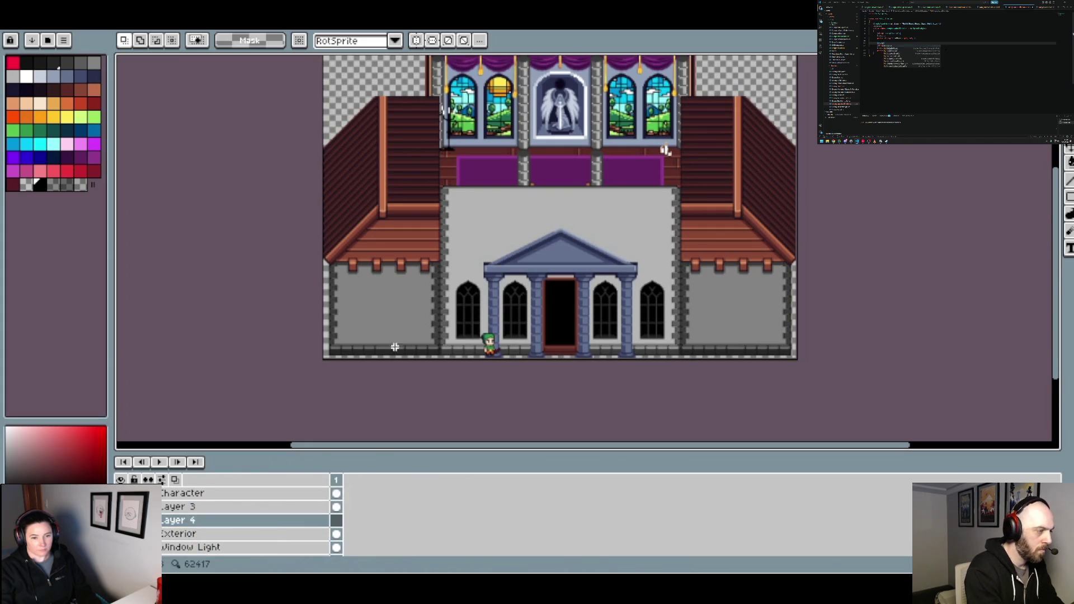
{"action": "scroll", "coordinate": [390, 342], "scroll_direction": "up", "scroll_amount": 4}
{"action": "scroll", "coordinate": [408, 349], "scroll_direction": "down", "scroll_amount": 2}
{"action": "scroll", "coordinate": [437, 340], "scroll_direction": "down", "scroll_amount": 2}
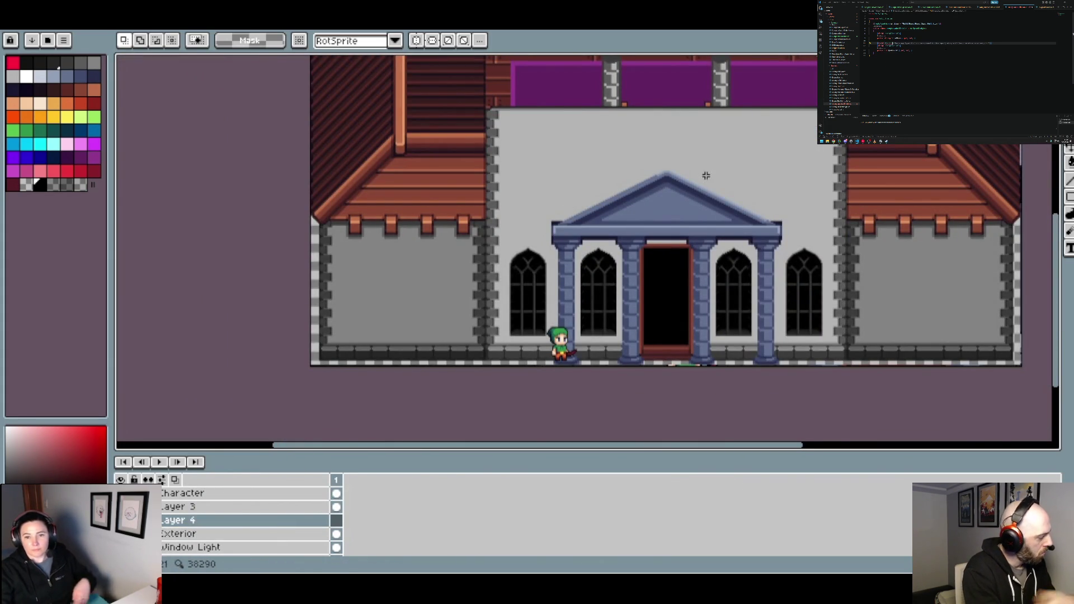
{"action": "scroll", "coordinate": [702, 173], "scroll_direction": "up", "scroll_amount": 5}
With the pencil, sample the roof edge colour and touch up pixels along the pediment's corner
{"action": "key", "text": "b"}
{"action": "left_click", "coordinate": [402, 183], "text": "alt"}
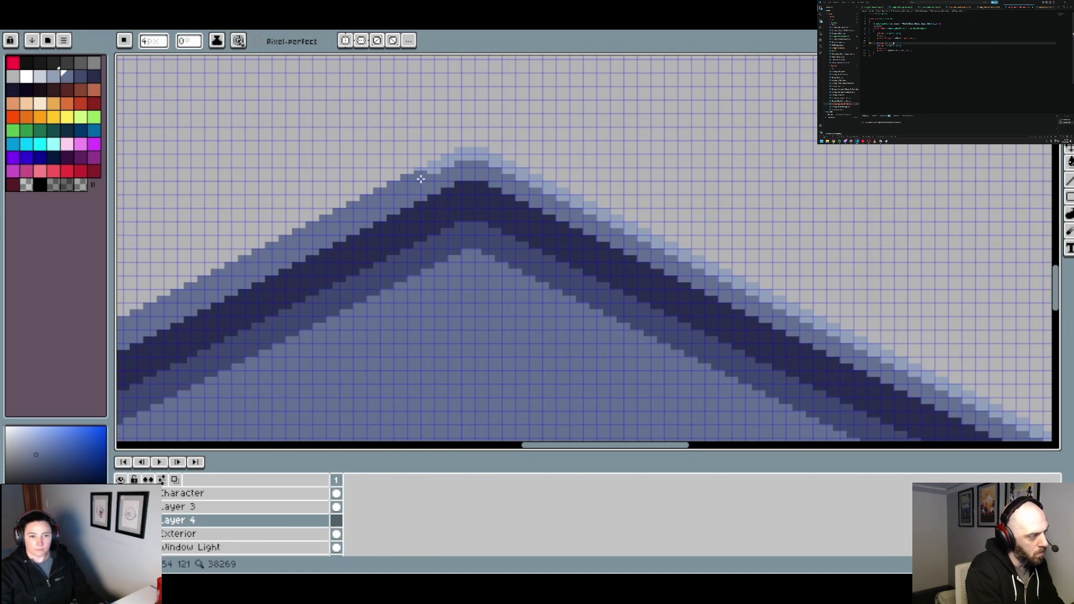
{"action": "left_click_drag", "start_coordinate": [420, 178], "coordinate": [433, 169]}
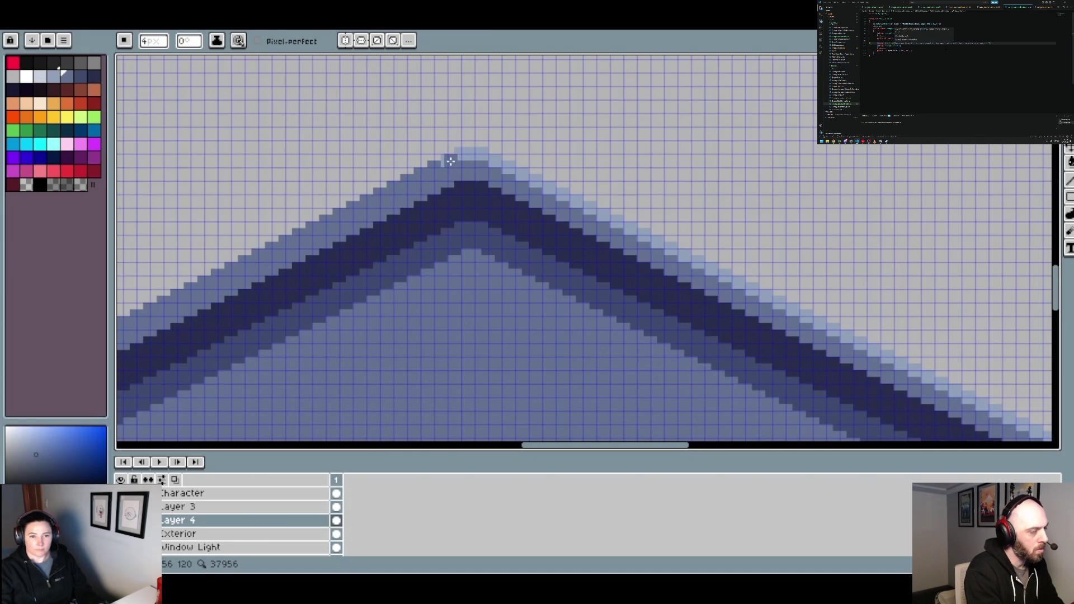
{"action": "scroll", "coordinate": [559, 198], "scroll_direction": "down", "scroll_amount": 4}
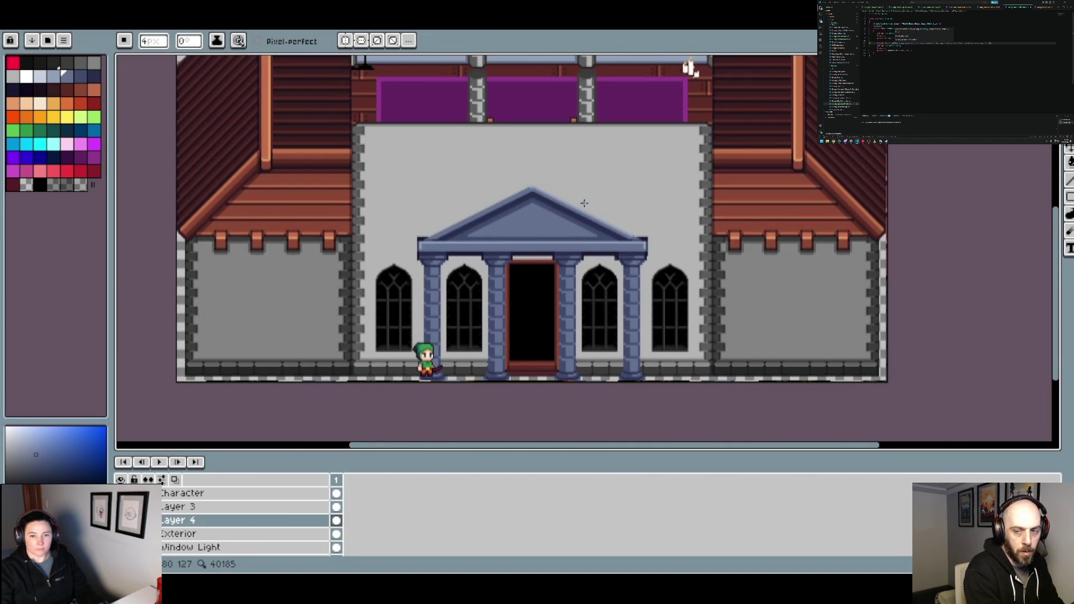
{"action": "scroll", "coordinate": [529, 190], "scroll_direction": "up", "scroll_amount": 4}
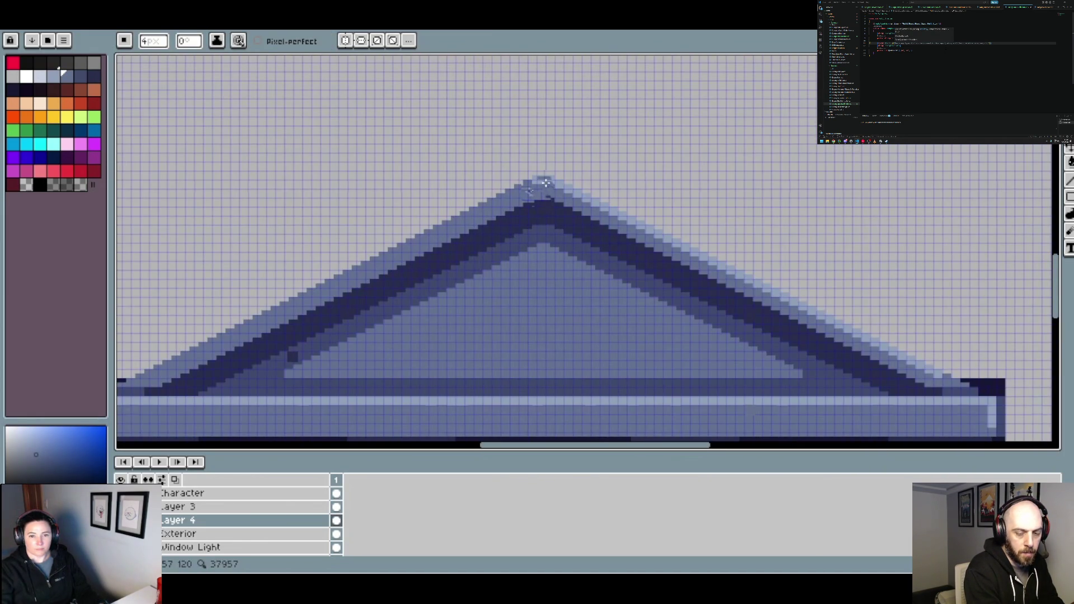
{"action": "scroll", "coordinate": [540, 179], "scroll_direction": "up", "scroll_amount": 1}
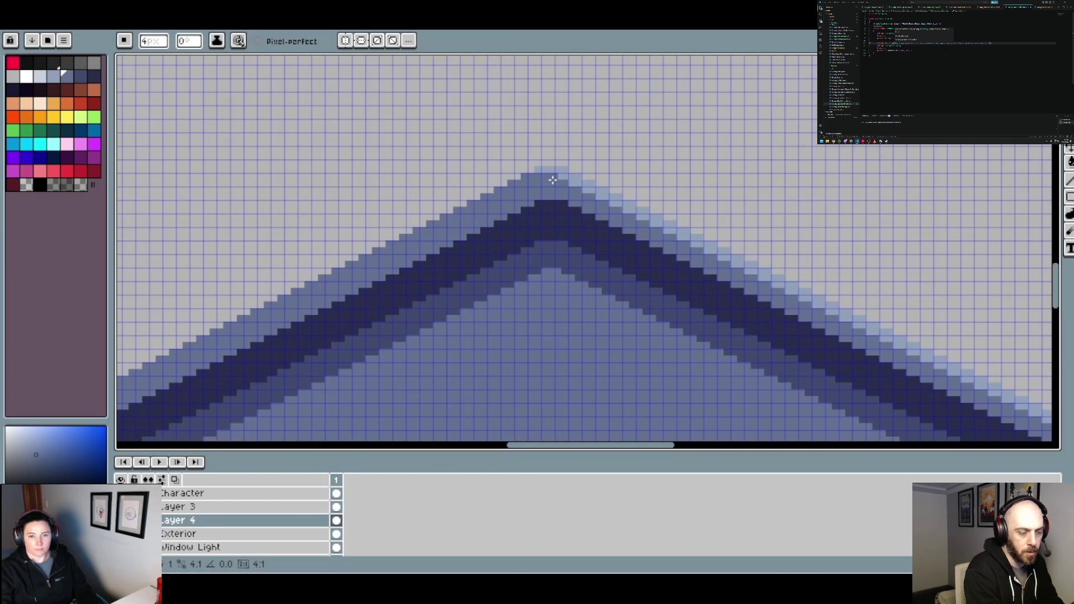
{"action": "scroll", "coordinate": [552, 179], "scroll_direction": "down", "scroll_amount": 4}
{"action": "scroll", "coordinate": [658, 213], "scroll_direction": "down", "scroll_amount": 1}
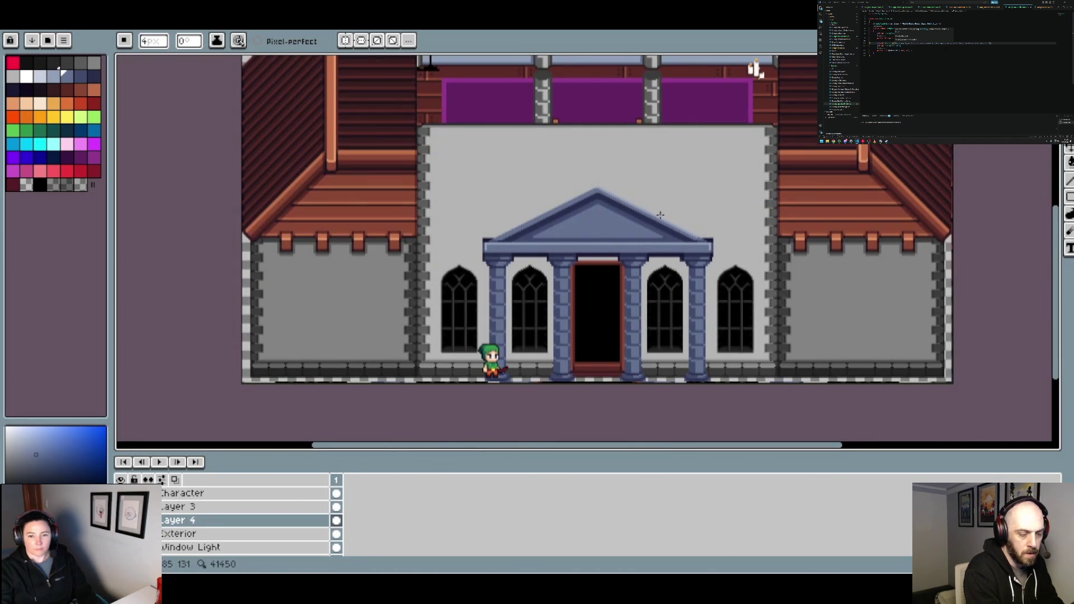
{"action": "scroll", "coordinate": [631, 205], "scroll_direction": "up", "scroll_amount": 4}
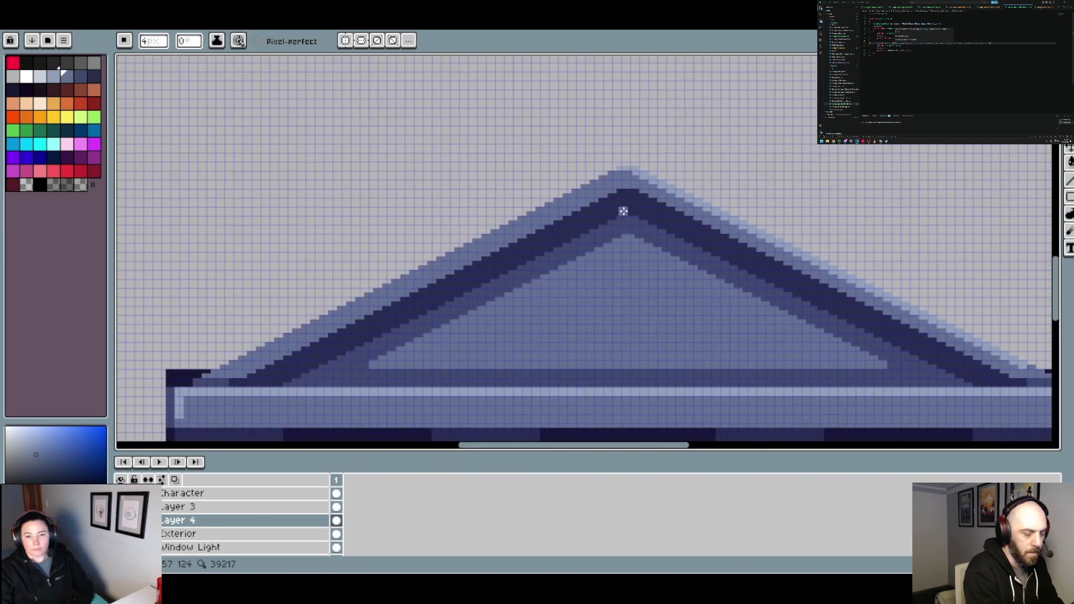
{"action": "scroll", "coordinate": [639, 220], "scroll_direction": "down", "scroll_amount": 4}
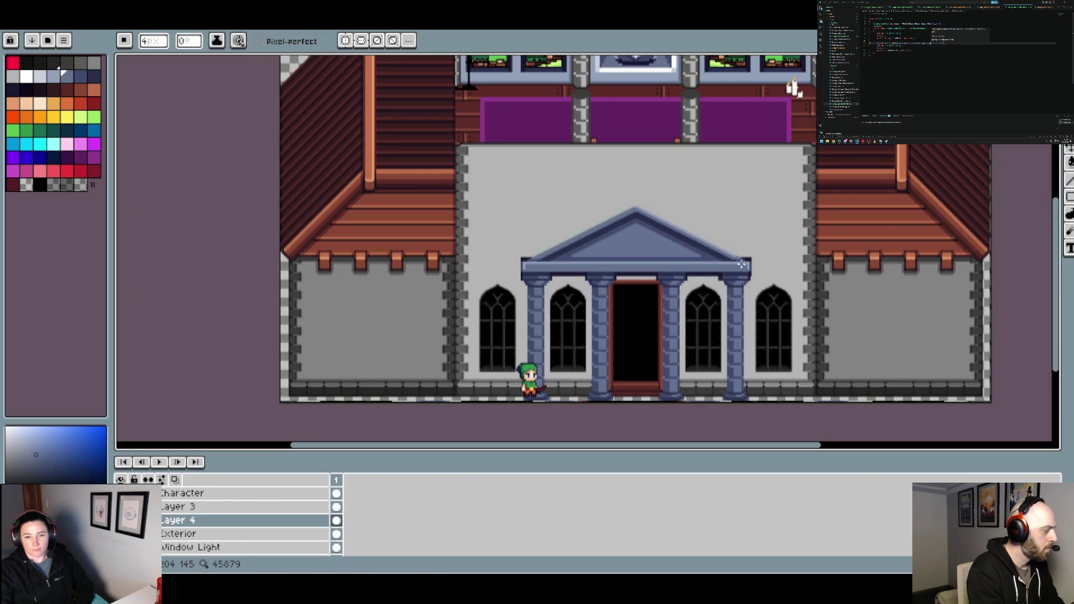
{"action": "scroll", "coordinate": [700, 259], "scroll_direction": "up", "scroll_amount": 1}
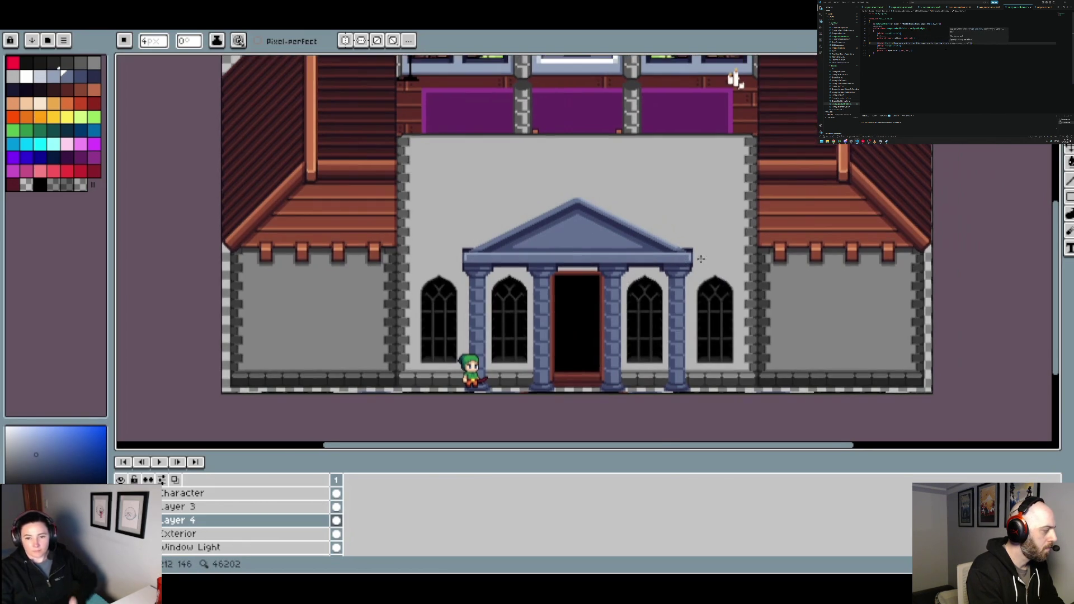
{"action": "scroll", "coordinate": [698, 240], "scroll_direction": "up", "scroll_amount": 3}
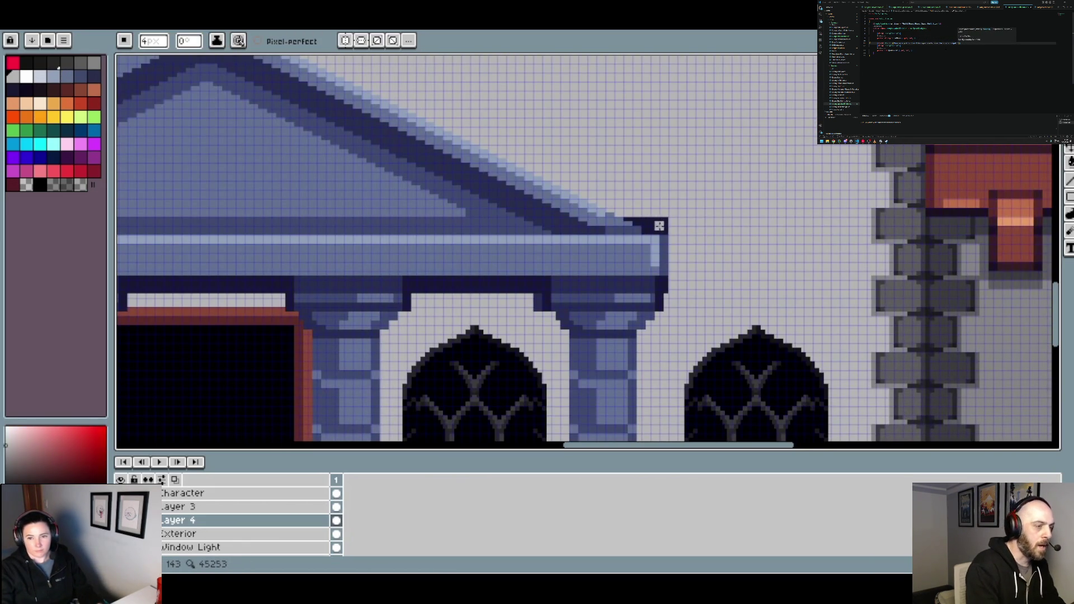
{"action": "scroll", "coordinate": [676, 230], "scroll_direction": "down", "scroll_amount": 4}
{"action": "scroll", "coordinate": [652, 211], "scroll_direction": "up", "scroll_amount": 4}
Pick the pediment's dark navy, enlarge the brush to 8px and draw the roof line to the right wall
{"action": "left_click", "coordinate": [622, 221], "text": "alt"}
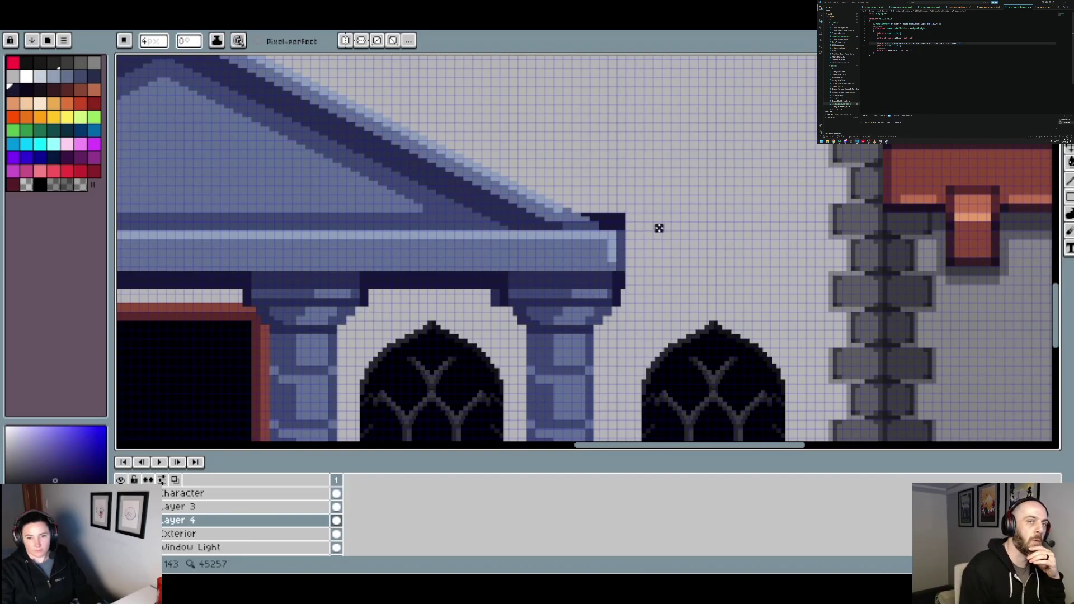
{"action": "key", "text": "plus"}
{"action": "key", "text": "plus"}
{"action": "key", "text": "plus"}
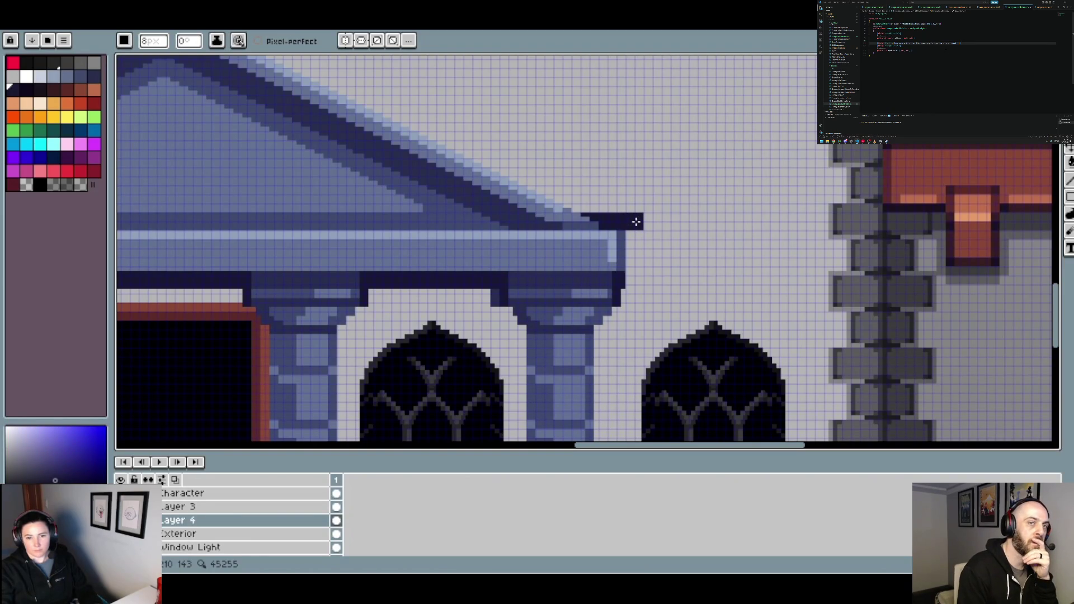
{"action": "left_click", "coordinate": [811, 221], "text": "shift"}
{"action": "left_click_drag", "start_coordinate": [823, 222], "coordinate": [876, 223]}
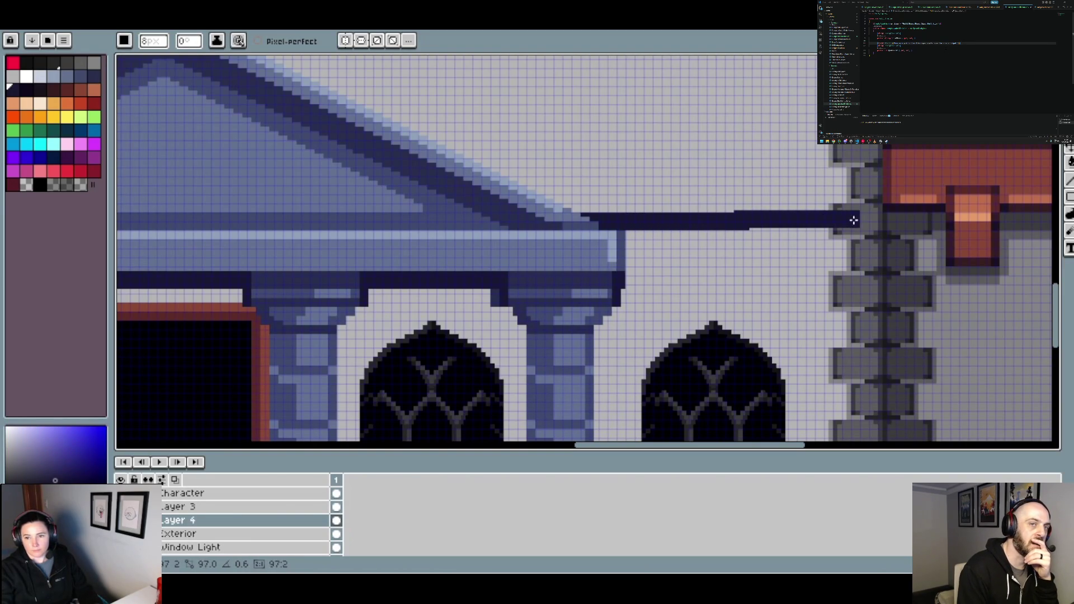
{"action": "scroll", "coordinate": [876, 223], "scroll_direction": "down", "scroll_amount": 3}
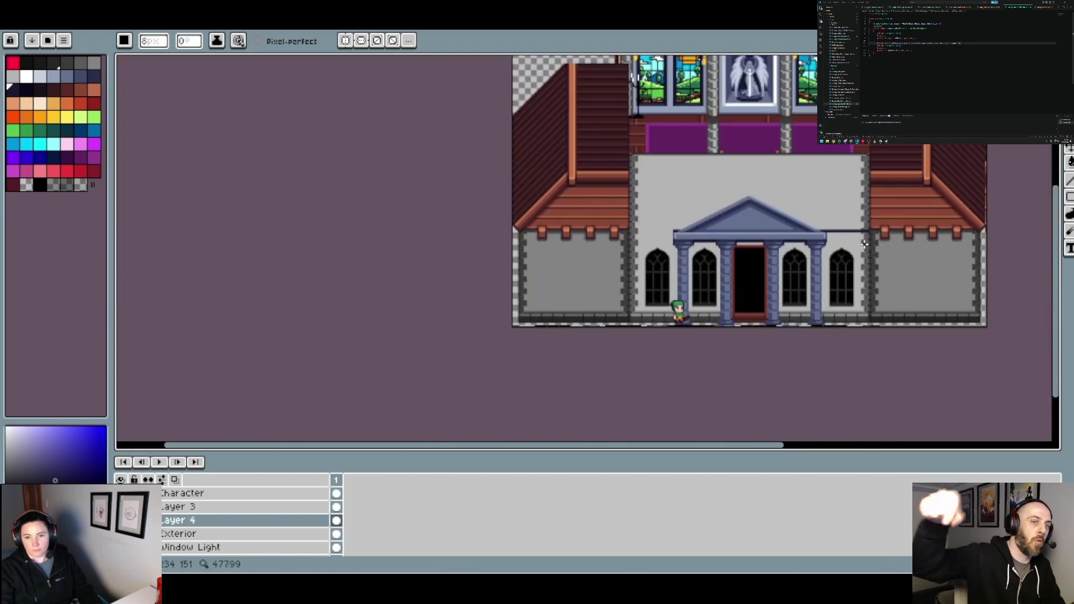
{"action": "scroll", "coordinate": [688, 233], "scroll_direction": "up", "scroll_amount": 2}
{"action": "scroll", "coordinate": [457, 207], "scroll_direction": "up", "scroll_amount": 1}
Extend the navy roof line from the portico's left end to the left brick wall
{"action": "left_click_drag", "start_coordinate": [457, 207], "coordinate": [427, 197]}
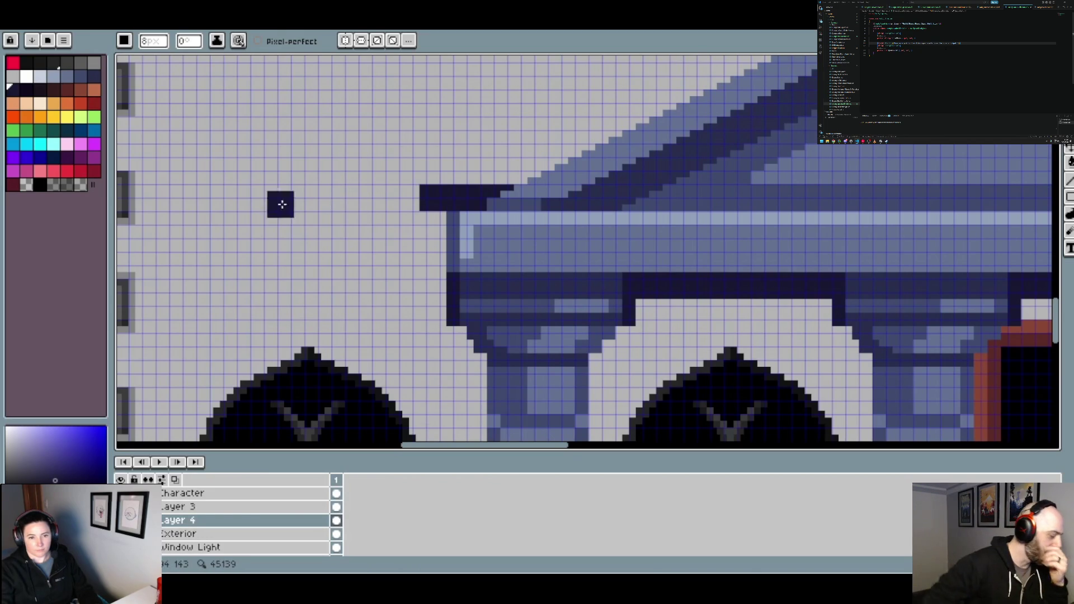
{"action": "scroll", "coordinate": [516, 223], "scroll_direction": "left", "scroll_amount": 5}
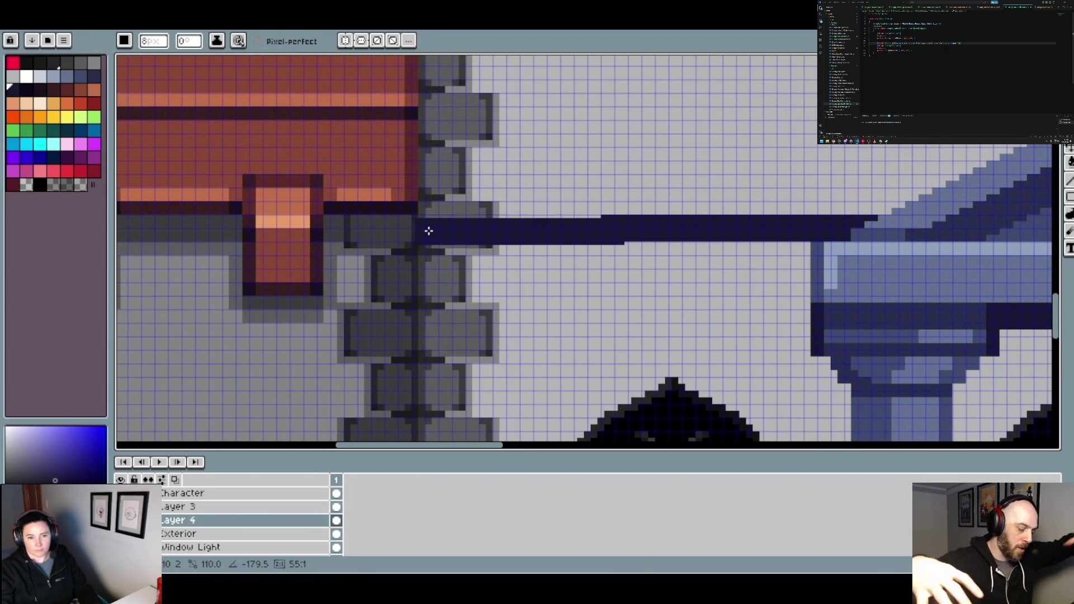
{"action": "left_click", "coordinate": [434, 230]}
{"action": "scroll", "coordinate": [434, 230], "scroll_direction": "down", "scroll_amount": 2}
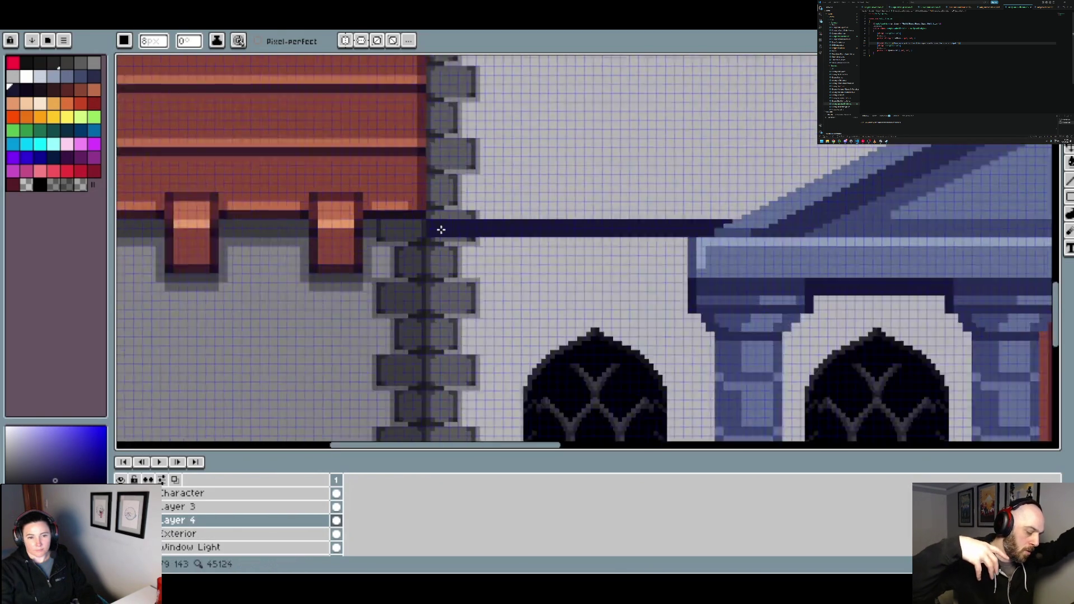
{"action": "scroll", "coordinate": [434, 230], "scroll_direction": "down", "scroll_amount": 2}
{"action": "scroll", "coordinate": [573, 223], "scroll_direction": "up", "scroll_amount": 1}
Copy a 4×34-pixel vertical cornice slice from the top layer of the Hall of Heroes sprite
{"action": "key", "text": "ctrl+Tab"}
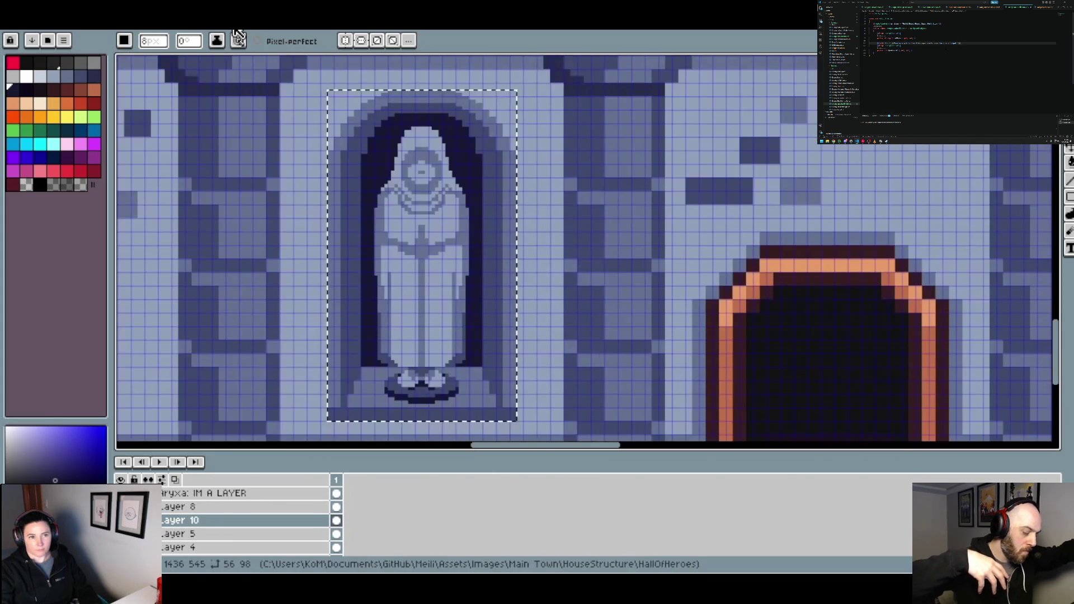
{"action": "scroll", "coordinate": [457, 191], "scroll_direction": "down", "scroll_amount": 3}
{"action": "scroll", "coordinate": [340, 227], "scroll_direction": "up", "scroll_amount": 2}
{"action": "scroll", "coordinate": [340, 227], "scroll_direction": "left", "scroll_amount": 3}
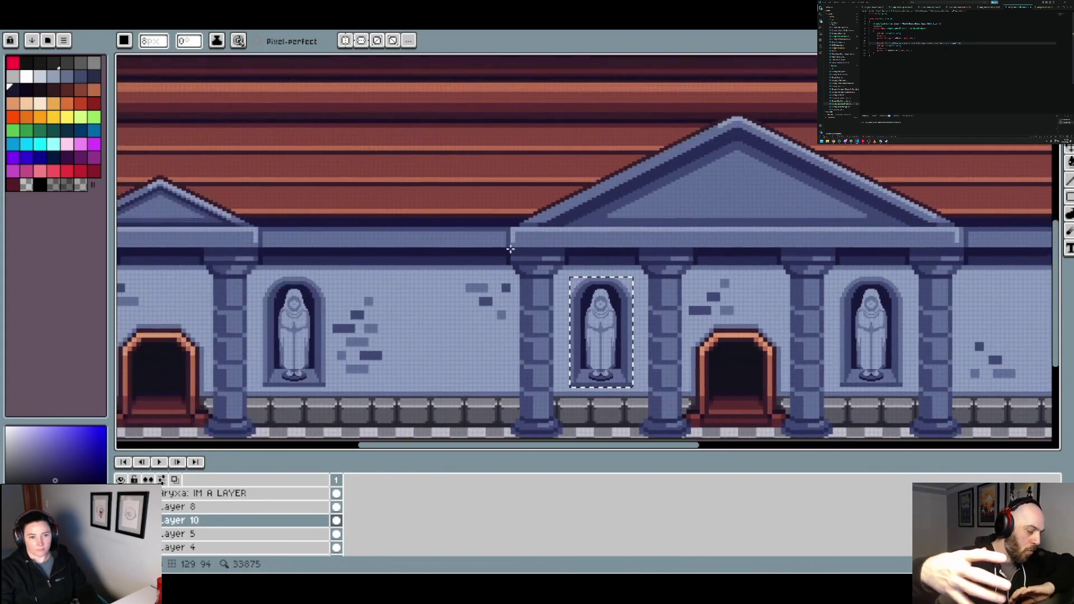
{"action": "scroll", "coordinate": [628, 240], "scroll_direction": "up", "scroll_amount": 5}
{"action": "key", "text": "m"}
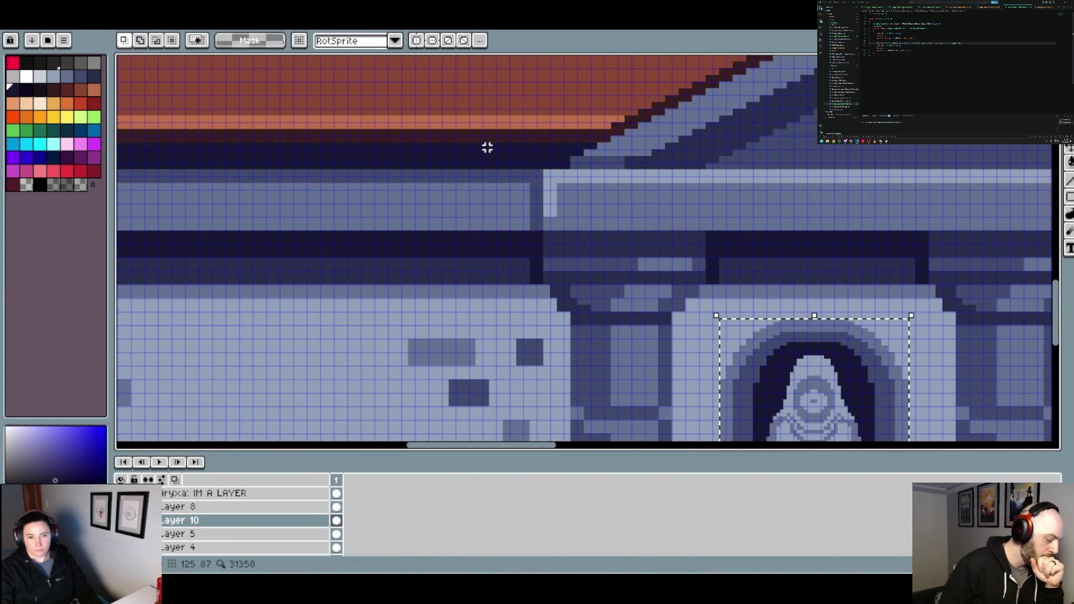
{"action": "left_click_drag", "start_coordinate": [480, 144], "coordinate": [473, 284]}
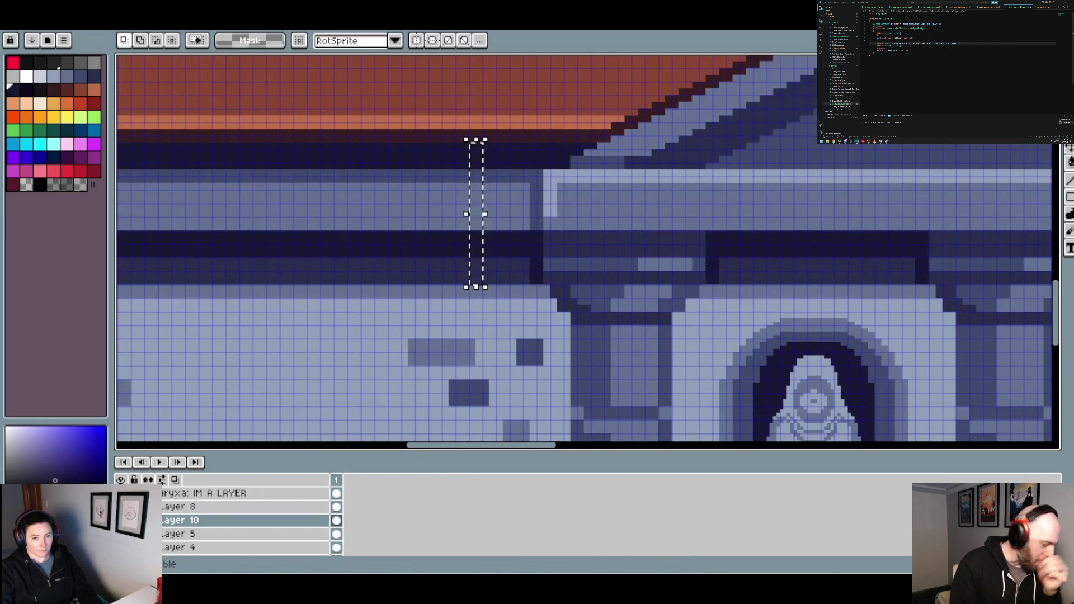
{"action": "left_click", "coordinate": [201, 492]}
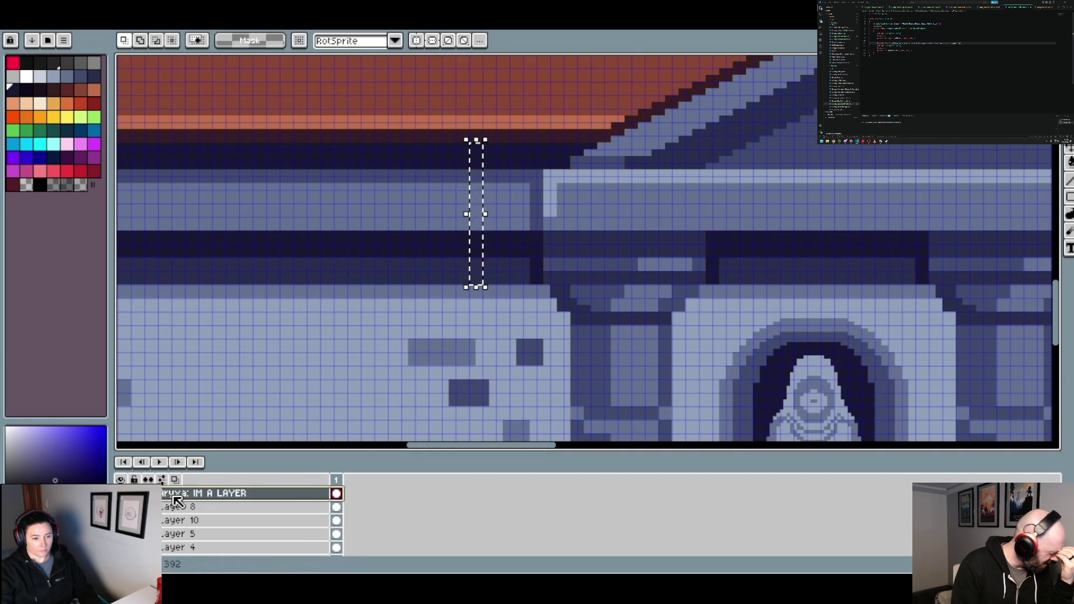
{"action": "left_click", "coordinate": [464, 144]}
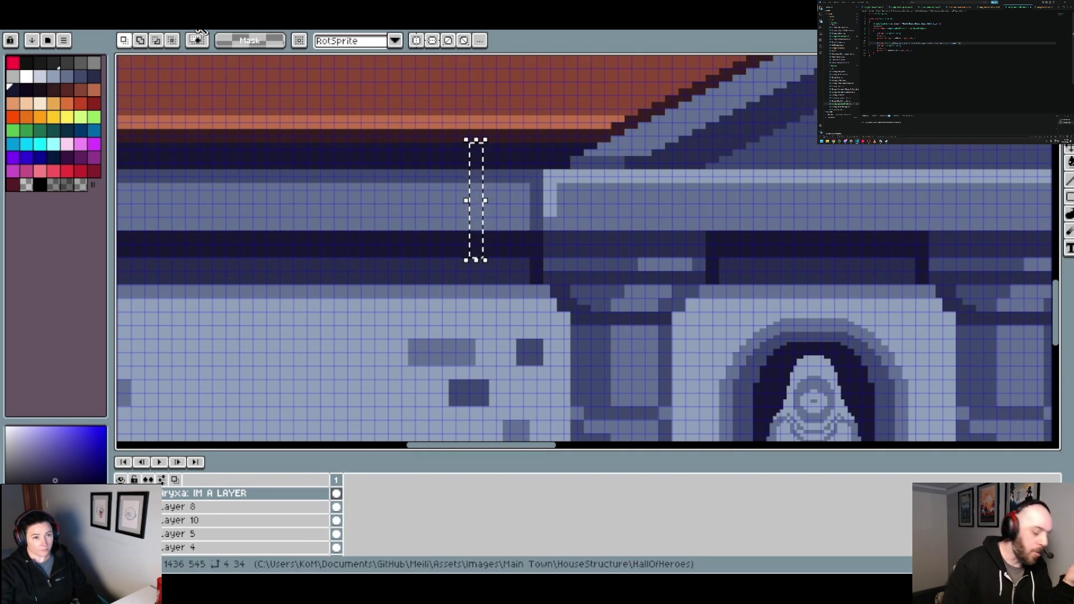
{"action": "key", "text": "ctrl+Tab"}
Paste the cornice slice and stretch it into a band reaching the left brick wall
{"action": "scroll", "coordinate": [412, 219], "scroll_direction": "up", "scroll_amount": 5}
{"action": "key", "text": "ctrl+v"}
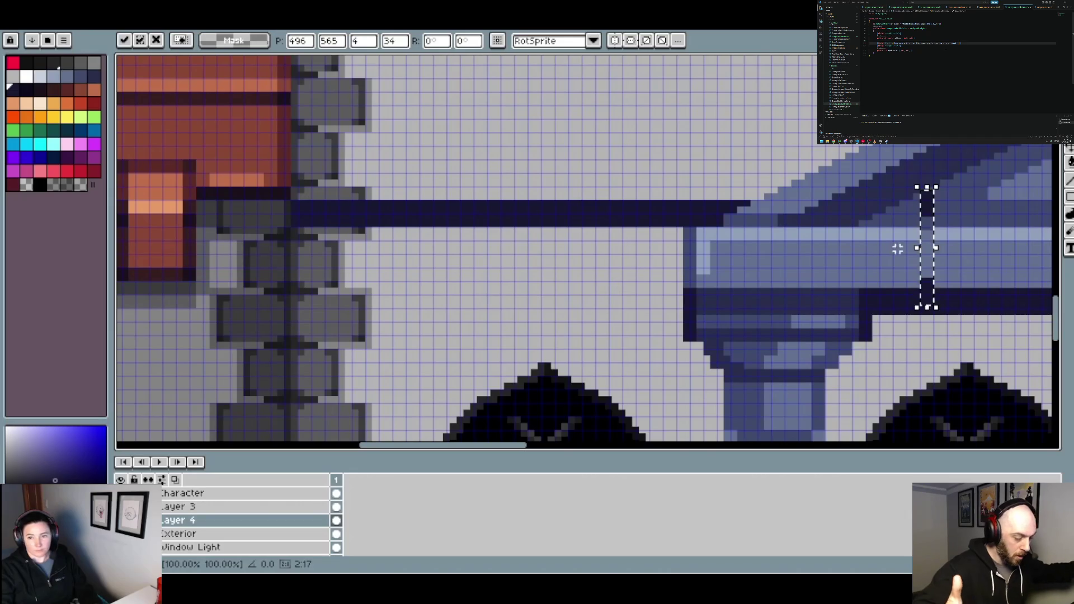
{"action": "mouse_move", "coordinate": [937, 252]}
{"action": "left_mouse_down"}
{"action": "mouse_move", "coordinate": [685, 269]}
{"action": "mouse_move", "coordinate": [291, 271]}
{"action": "left_mouse_up"}
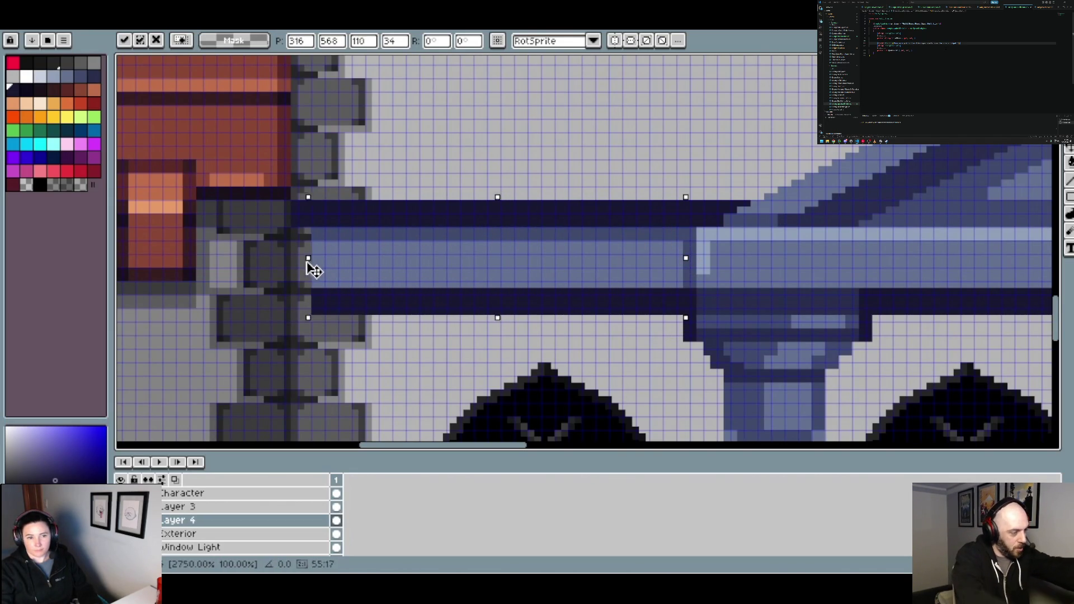
{"action": "scroll", "coordinate": [290, 272], "scroll_direction": "down", "scroll_amount": 4}
{"action": "scroll", "coordinate": [396, 264], "scroll_direction": "down", "scroll_amount": 3}
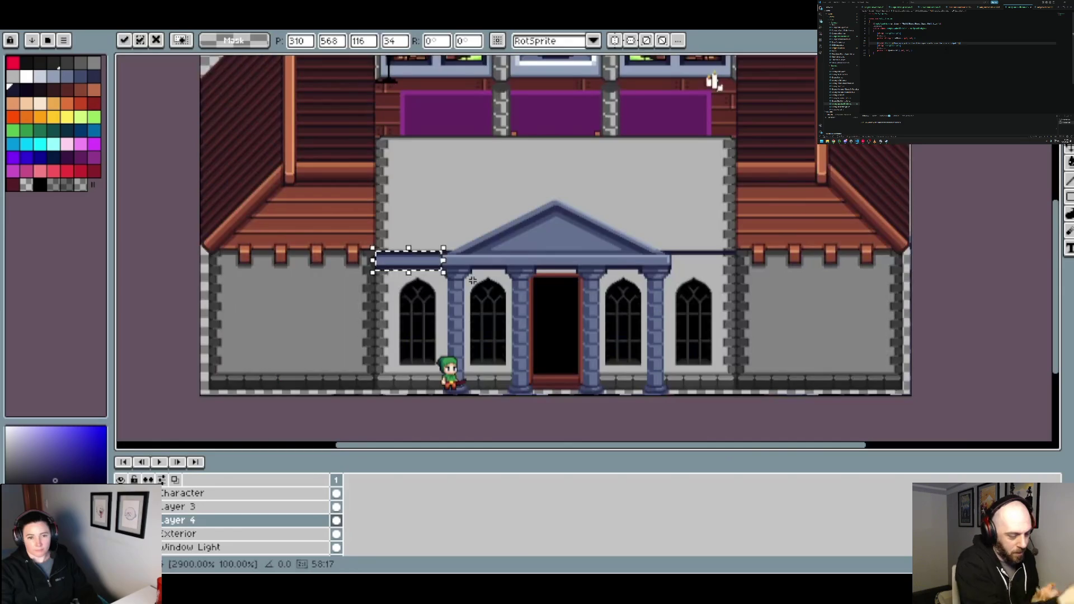
{"action": "key", "text": "Return"}
Paste a second copy and stretch it from the portico to the right wall
{"action": "scroll", "coordinate": [534, 284], "scroll_direction": "up", "scroll_amount": 2}
{"action": "scroll", "coordinate": [534, 280], "scroll_direction": "up", "scroll_amount": 3}
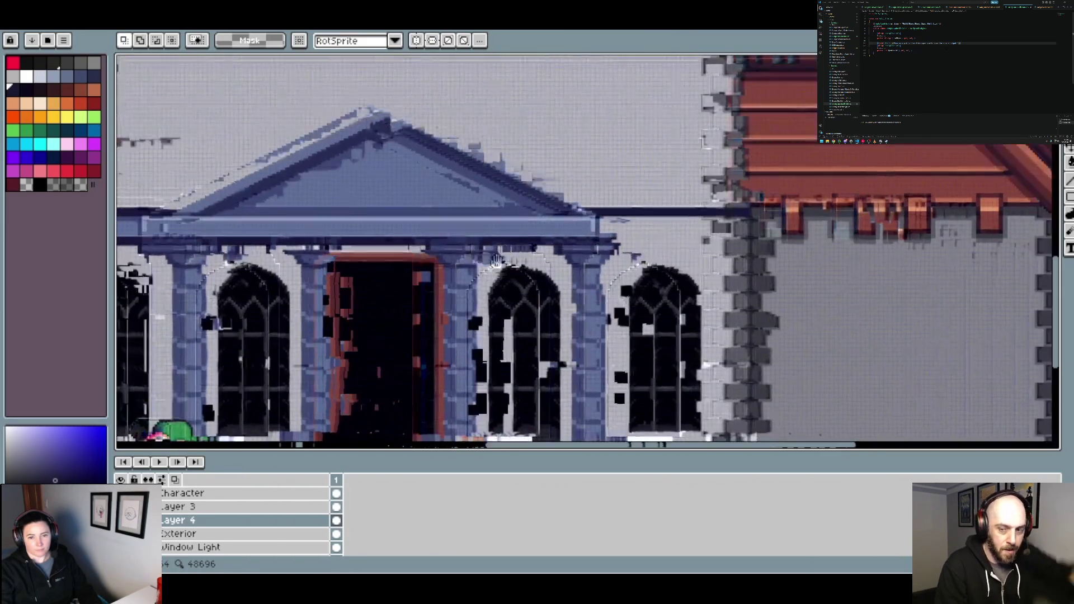
{"action": "scroll", "coordinate": [535, 235], "scroll_direction": "up", "scroll_amount": 3}
{"action": "key", "text": "ctrl+v"}
{"action": "mouse_move", "coordinate": [582, 235]}
{"action": "left_mouse_down"}
{"action": "mouse_move", "coordinate": [506, 204]}
{"action": "mouse_move", "coordinate": [888, 219]}
{"action": "left_mouse_up"}
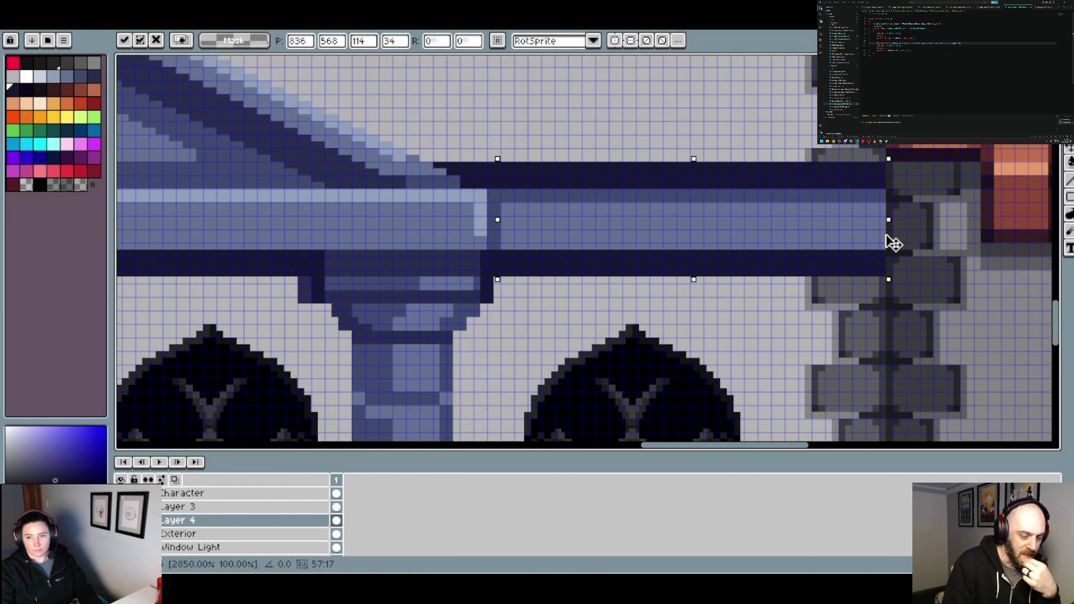
{"action": "key", "text": "Return"}
{"action": "scroll", "coordinate": [863, 246], "scroll_direction": "down", "scroll_amount": 3}
{"action": "scroll", "coordinate": [699, 275], "scroll_direction": "down", "scroll_amount": 2}
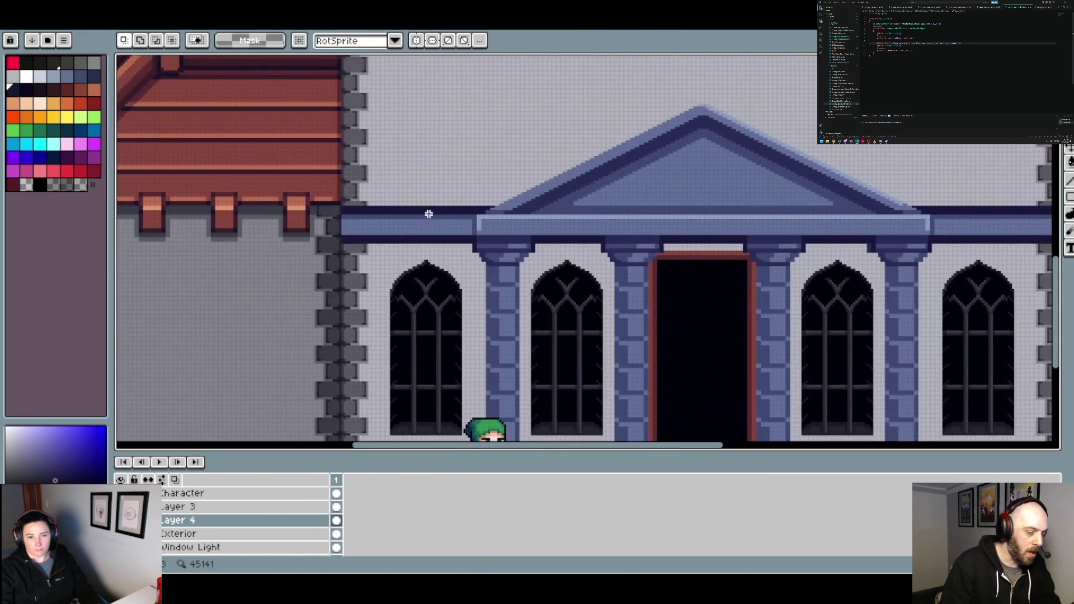
Sample the side wall's grey and bucket-fill both cornice bands beside the pediment with it
{"action": "scroll", "coordinate": [444, 231], "scroll_direction": "up", "scroll_amount": 2}
{"action": "scroll", "coordinate": [444, 230], "scroll_direction": "down", "scroll_amount": 2}
{"action": "scroll", "coordinate": [459, 242], "scroll_direction": "up", "scroll_amount": 4}
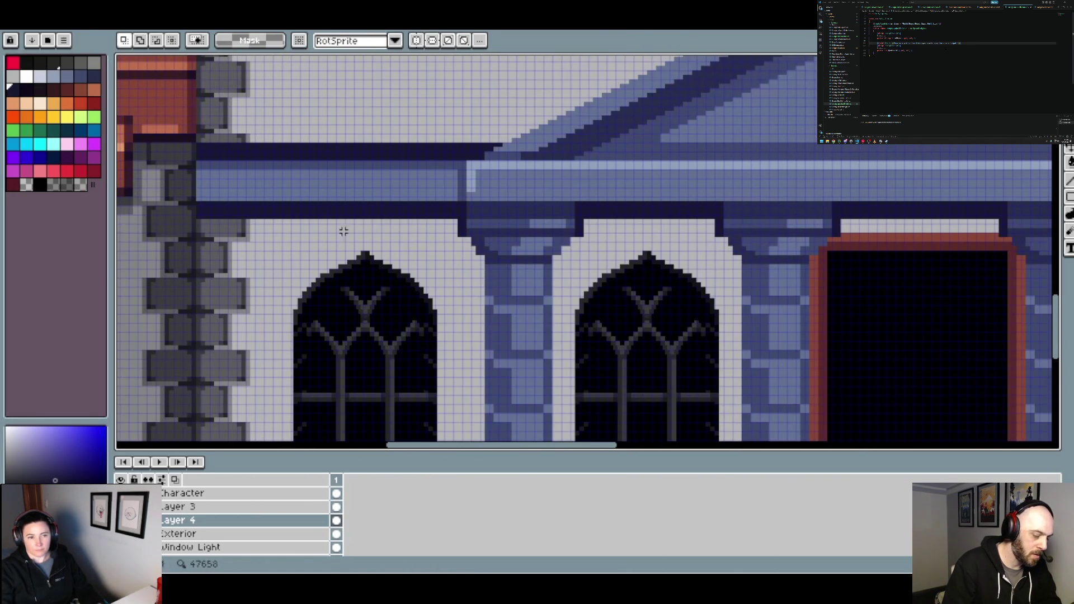
{"action": "scroll", "coordinate": [197, 234], "scroll_direction": "up", "scroll_amount": 2}
{"action": "key", "text": "alt"}
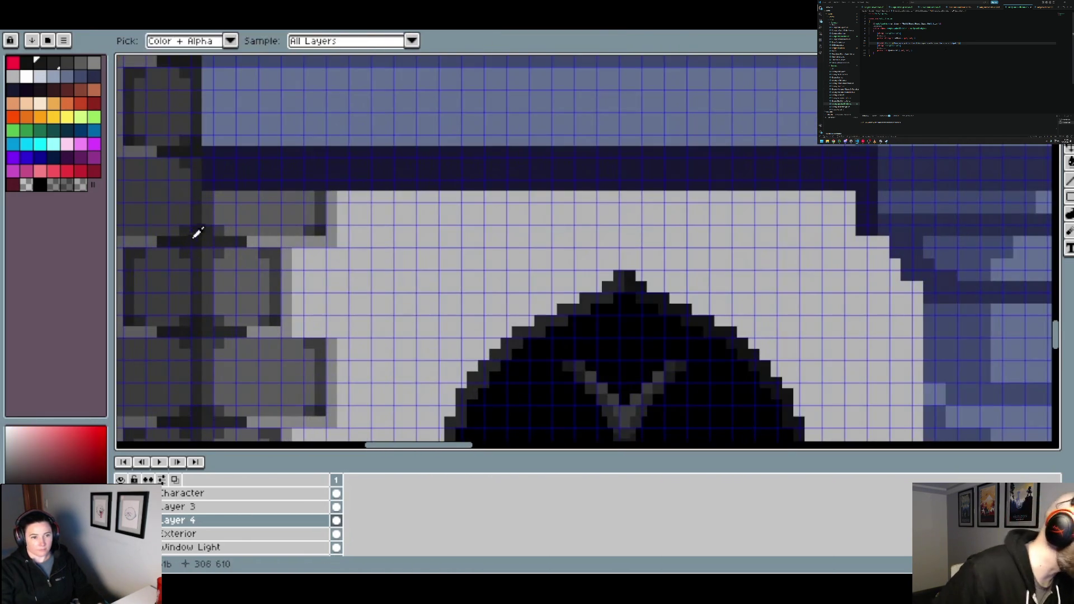
{"action": "scroll", "coordinate": [299, 227], "scroll_direction": "down", "scroll_amount": 1}
{"action": "key", "text": "w"}
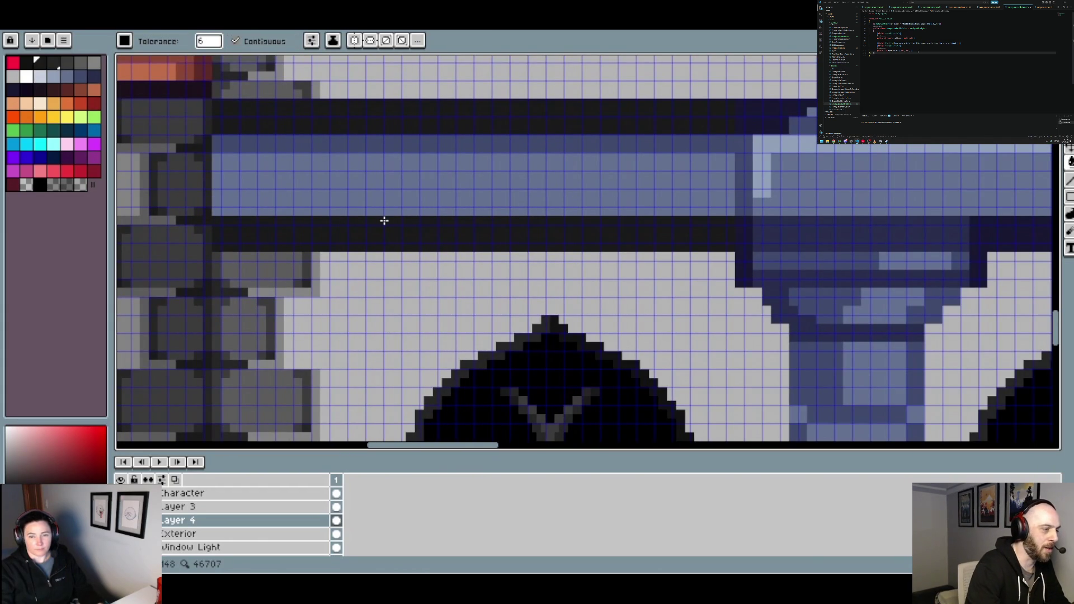
{"action": "scroll", "coordinate": [385, 221], "scroll_direction": "down", "scroll_amount": 2}
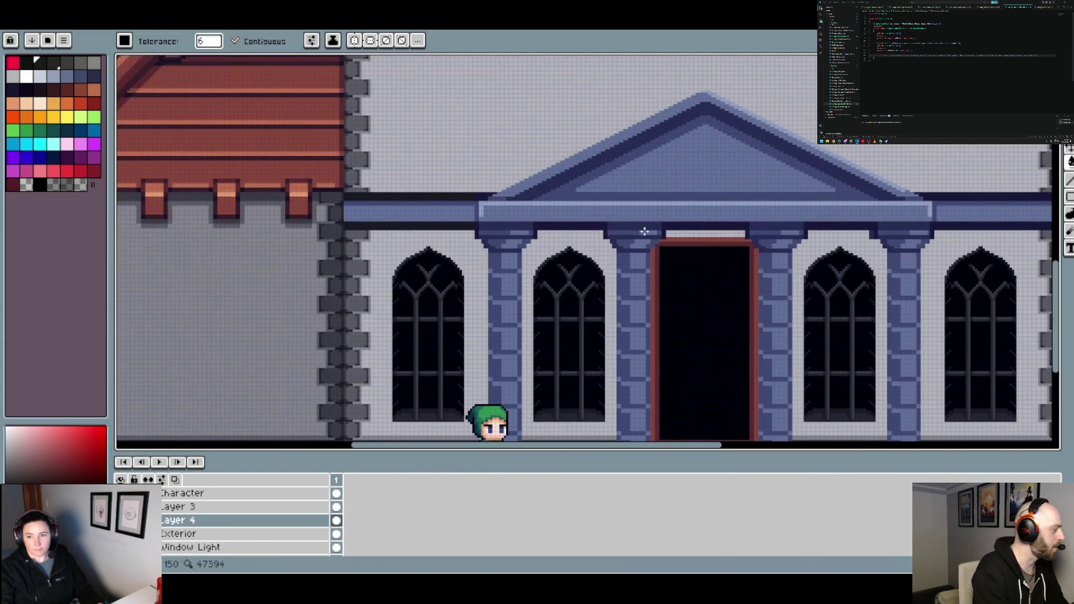
{"action": "scroll", "coordinate": [644, 231], "scroll_direction": "right", "scroll_amount": 3}
{"action": "scroll", "coordinate": [395, 197], "scroll_direction": "right", "scroll_amount": 5}
{"action": "scroll", "coordinate": [546, 199], "scroll_direction": "up", "scroll_amount": 2}
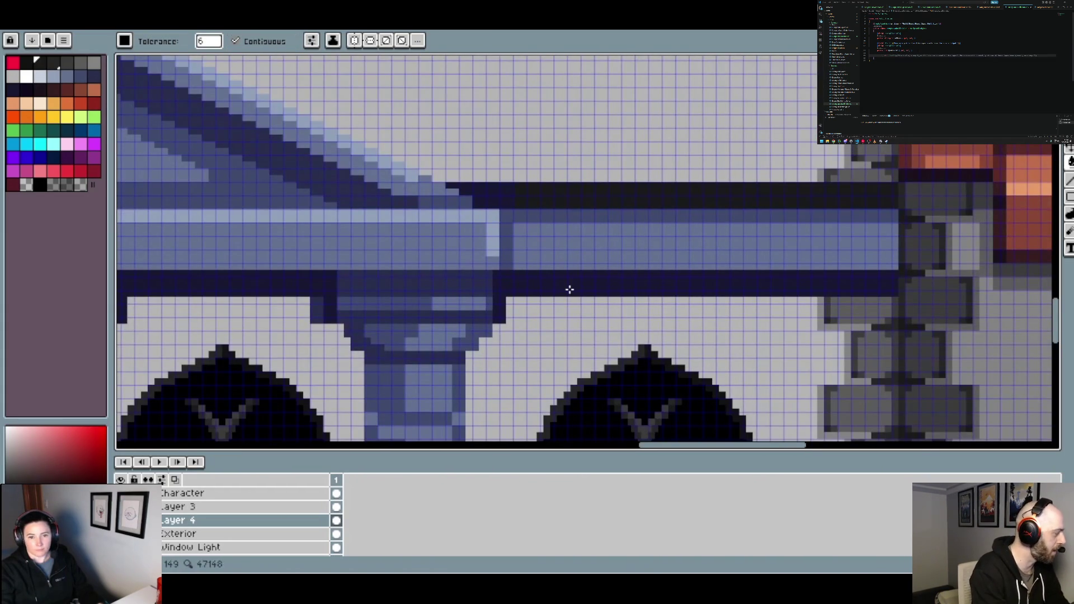
{"action": "scroll", "coordinate": [569, 289], "scroll_direction": "down", "scroll_amount": 2}
{"action": "scroll", "coordinate": [669, 242], "scroll_direction": "left", "scroll_amount": 3}
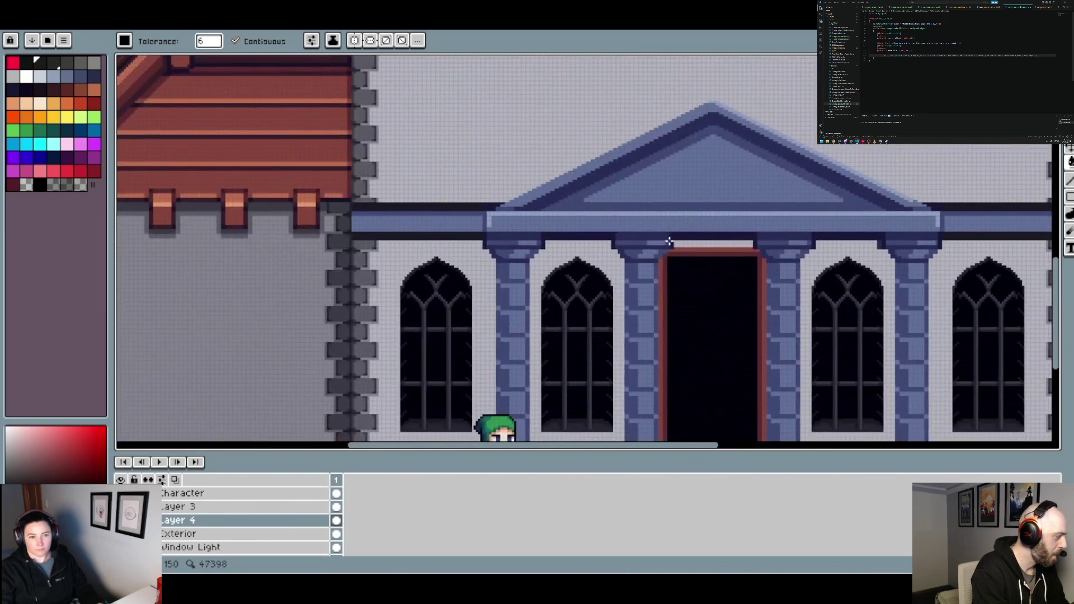
{"action": "scroll", "coordinate": [393, 247], "scroll_direction": "up", "scroll_amount": 2}
{"action": "scroll", "coordinate": [330, 260], "scroll_direction": "up", "scroll_amount": 1}
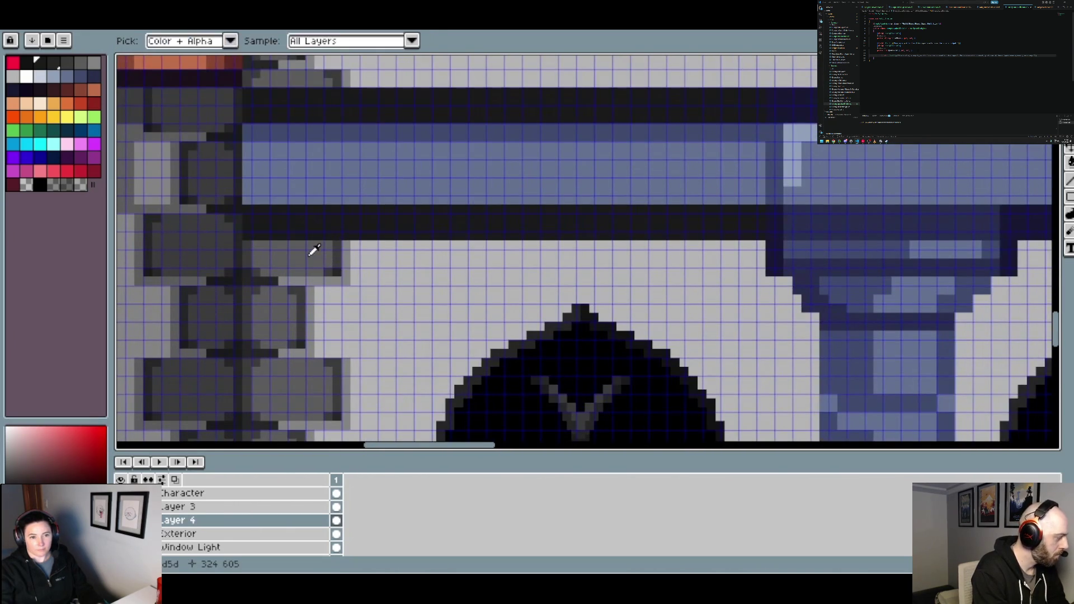
{"action": "left_click", "coordinate": [305, 249], "text": "alt"}
{"action": "left_click", "coordinate": [368, 179]}
{"action": "scroll", "coordinate": [368, 179], "scroll_direction": "down", "scroll_amount": 3}
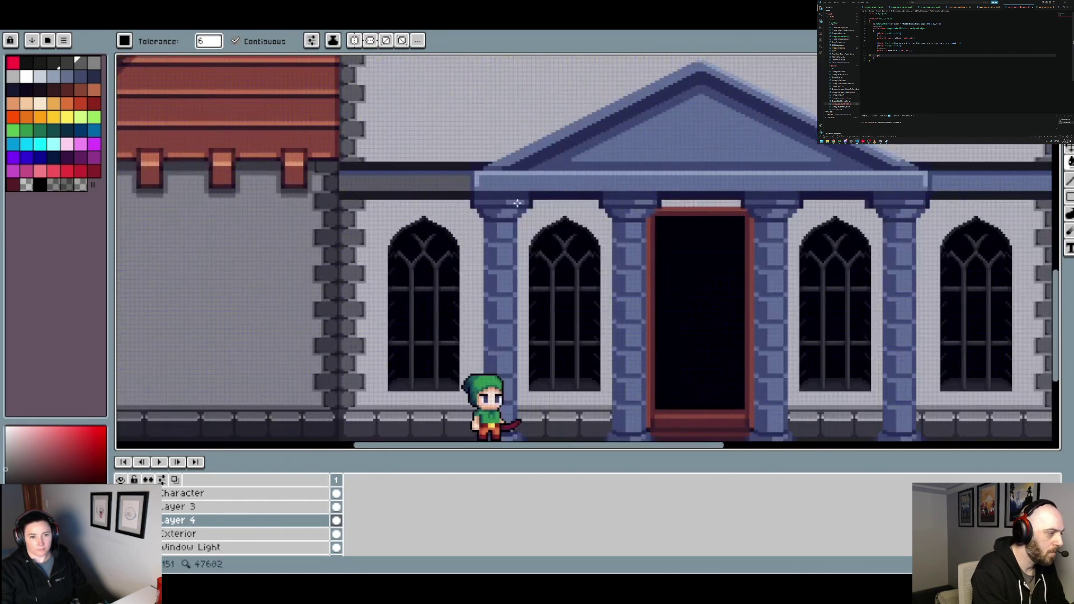
{"action": "scroll", "coordinate": [546, 223], "scroll_direction": "right", "scroll_amount": 3}
{"action": "left_click", "coordinate": [546, 222]}
Eyedrop the cornice band's colour and zoom out to review the facade
{"action": "scroll", "coordinate": [653, 219], "scroll_direction": "left", "scroll_amount": 3}
{"action": "scroll", "coordinate": [465, 241], "scroll_direction": "up", "scroll_amount": 2}
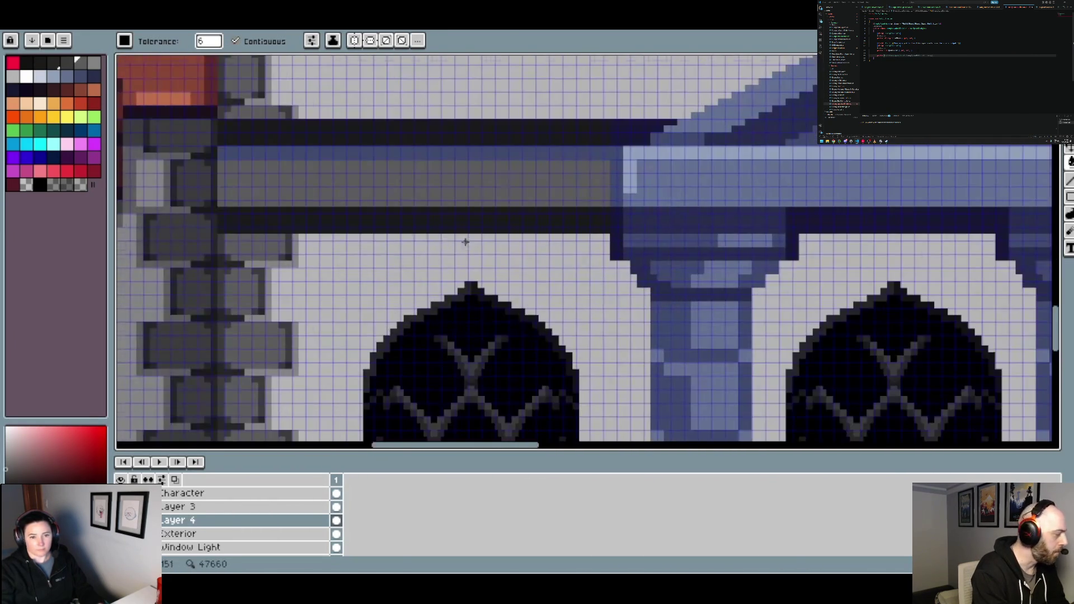
{"action": "key", "text": "alt"}
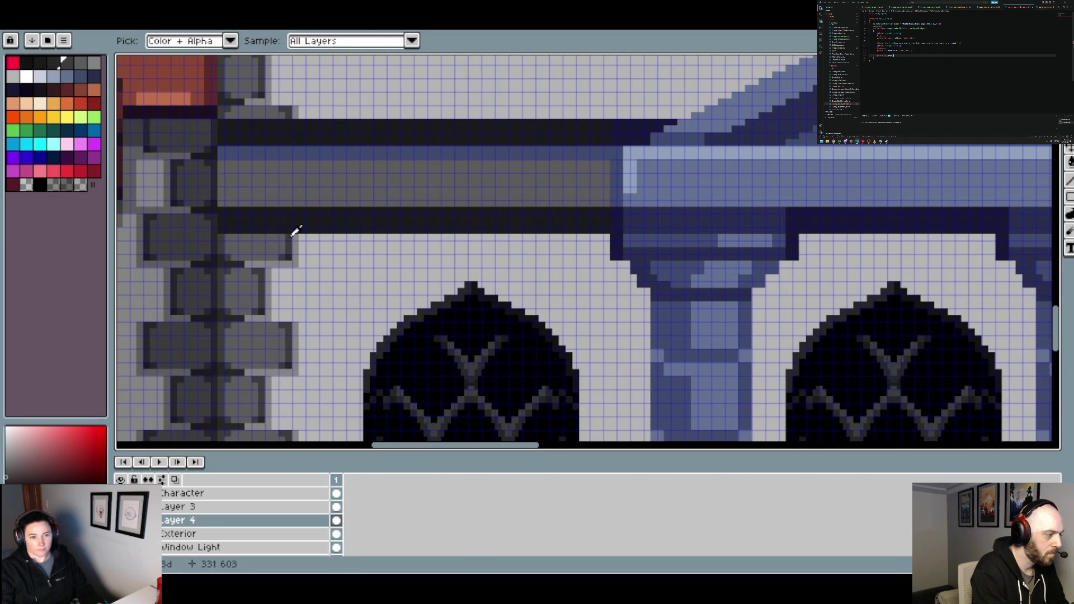
{"action": "left_click", "coordinate": [323, 151]}
{"action": "scroll", "coordinate": [355, 168], "scroll_direction": "down", "scroll_amount": 3}
{"action": "scroll", "coordinate": [494, 216], "scroll_direction": "right", "scroll_amount": 3}
{"action": "scroll", "coordinate": [629, 235], "scroll_direction": "up", "scroll_amount": 2}
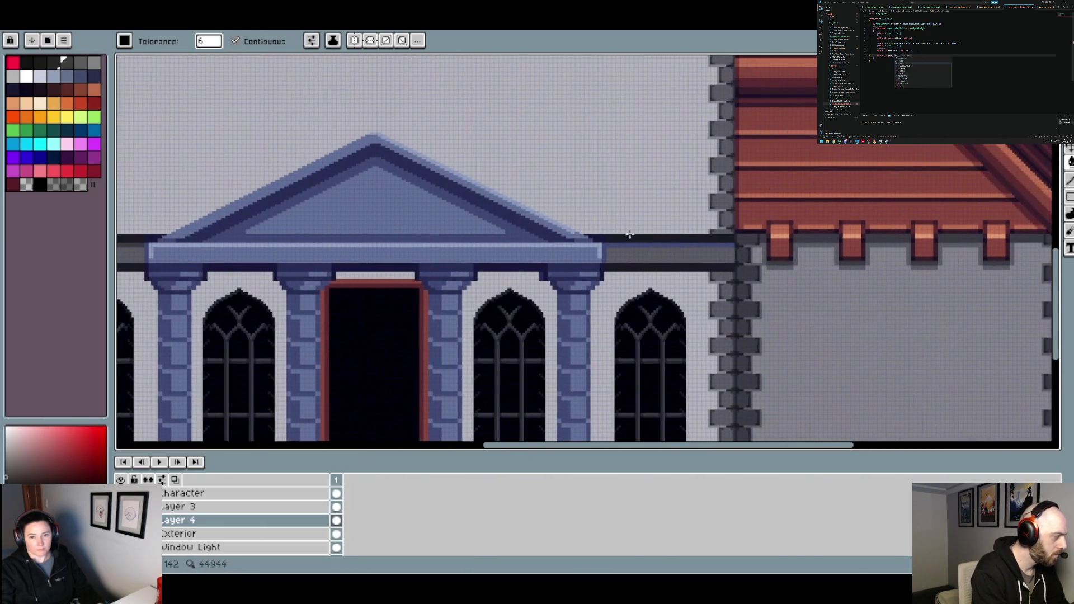
{"action": "scroll", "coordinate": [639, 247], "scroll_direction": "down", "scroll_amount": 3}
{"action": "scroll", "coordinate": [583, 283], "scroll_direction": "up", "scroll_amount": 1}
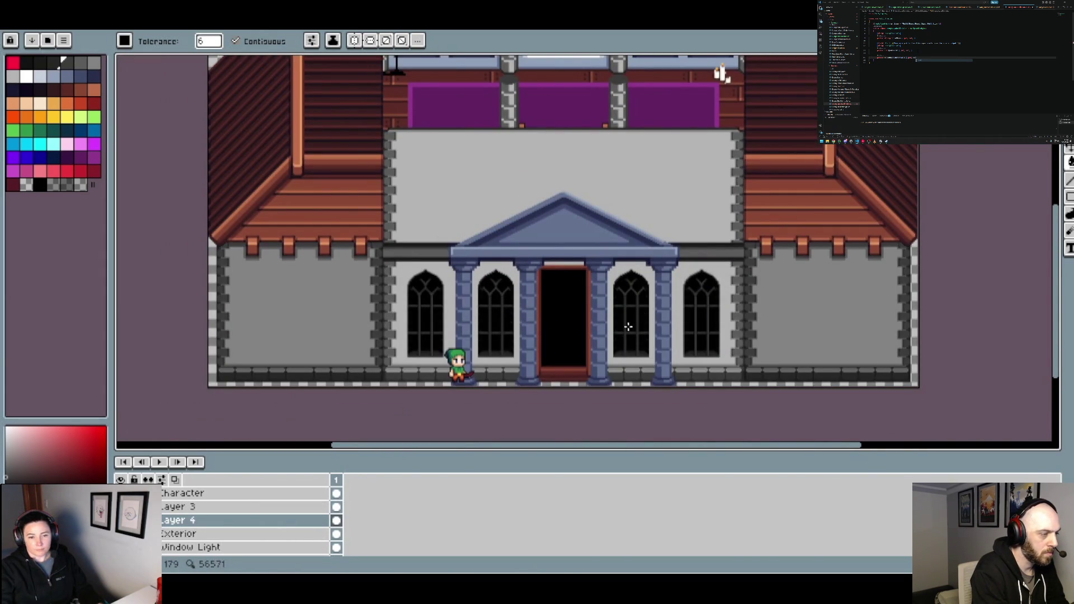
{"action": "scroll", "coordinate": [386, 254], "scroll_direction": "up", "scroll_amount": 2}
{"action": "scroll", "coordinate": [386, 254], "scroll_direction": "up", "scroll_amount": 1}
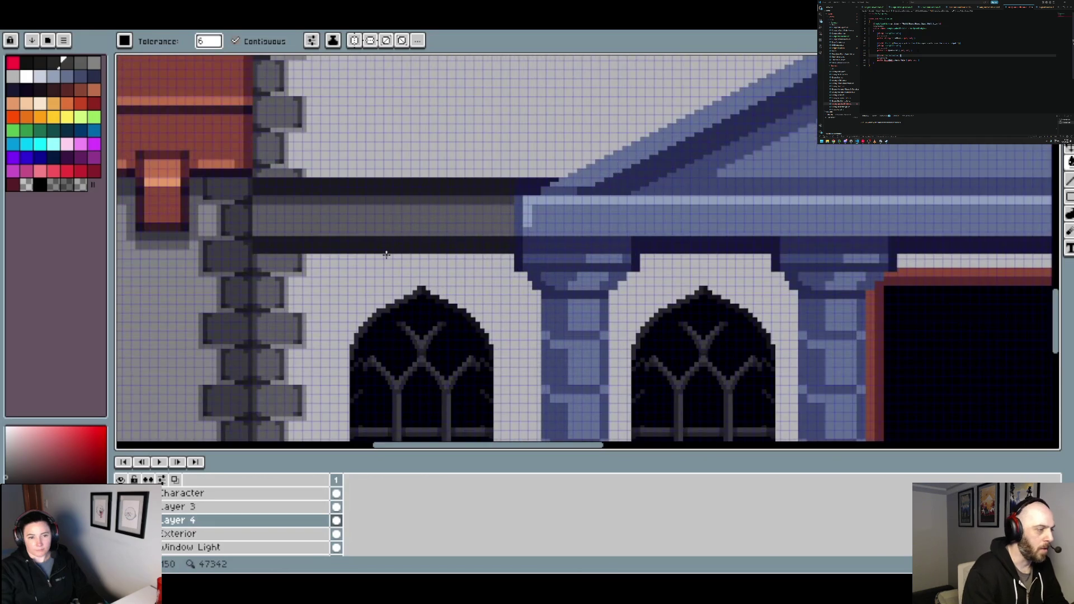
{"action": "scroll", "coordinate": [398, 260], "scroll_direction": "down", "scroll_amount": 2}
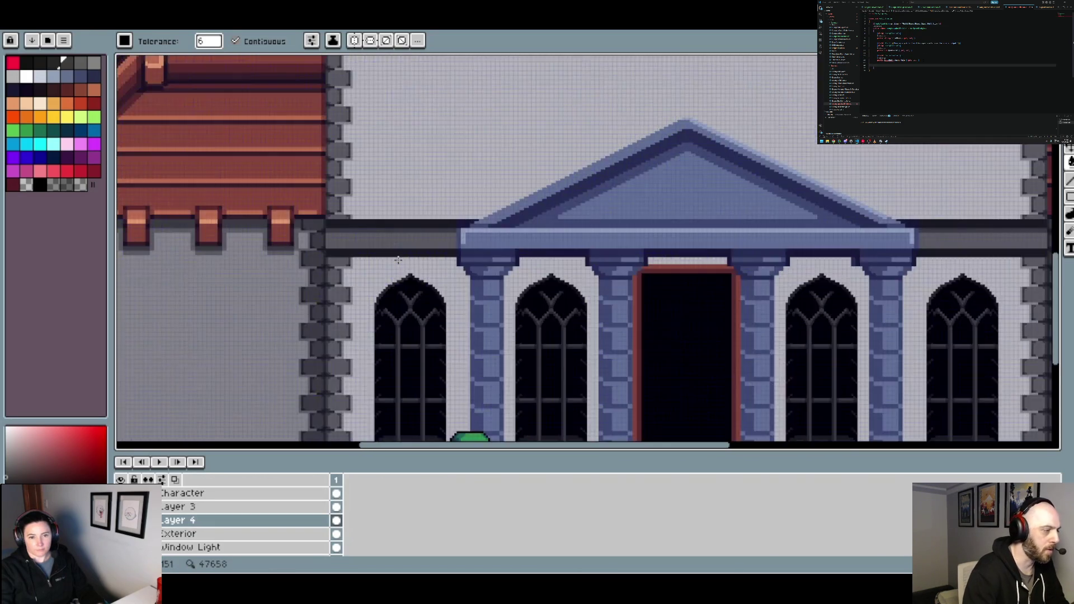
{"action": "scroll", "coordinate": [427, 265], "scroll_direction": "down", "scroll_amount": 1}
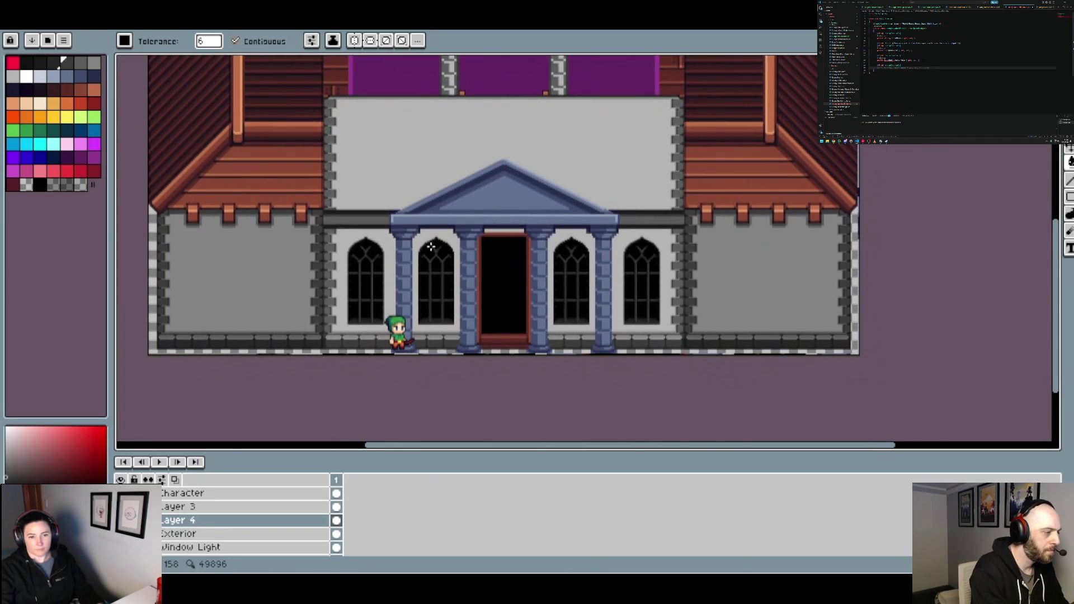
{"action": "scroll", "coordinate": [353, 229], "scroll_direction": "up", "scroll_amount": 2}
In the SanctumOfVows sprite, sample a grey-blue and a darker blue-grey from the entablature
{"action": "left_click", "coordinate": [178, 27]}
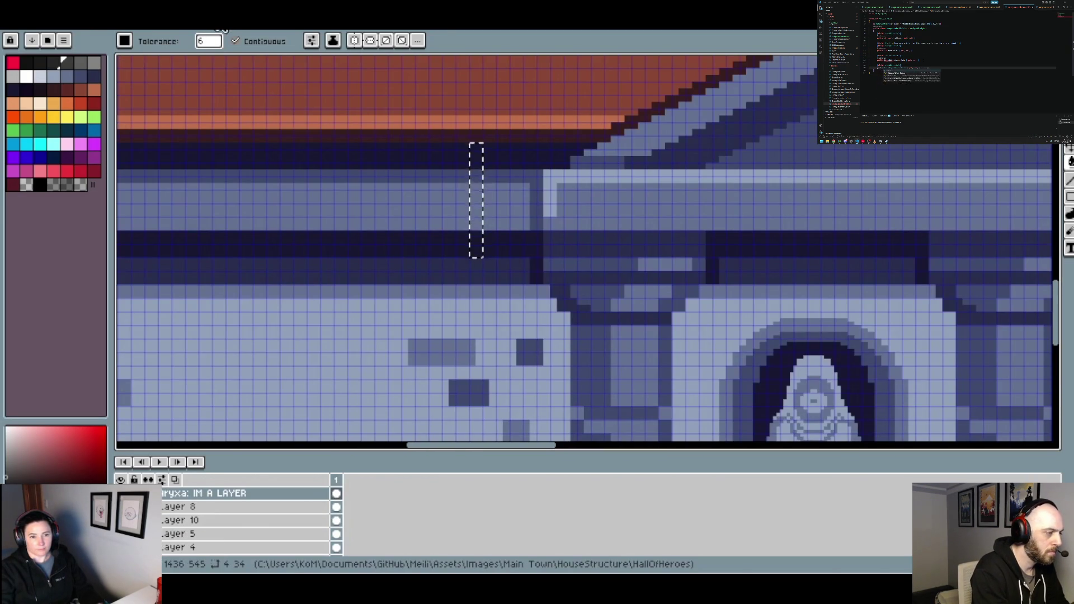
{"action": "left_click", "coordinate": [385, 171], "text": "alt"}
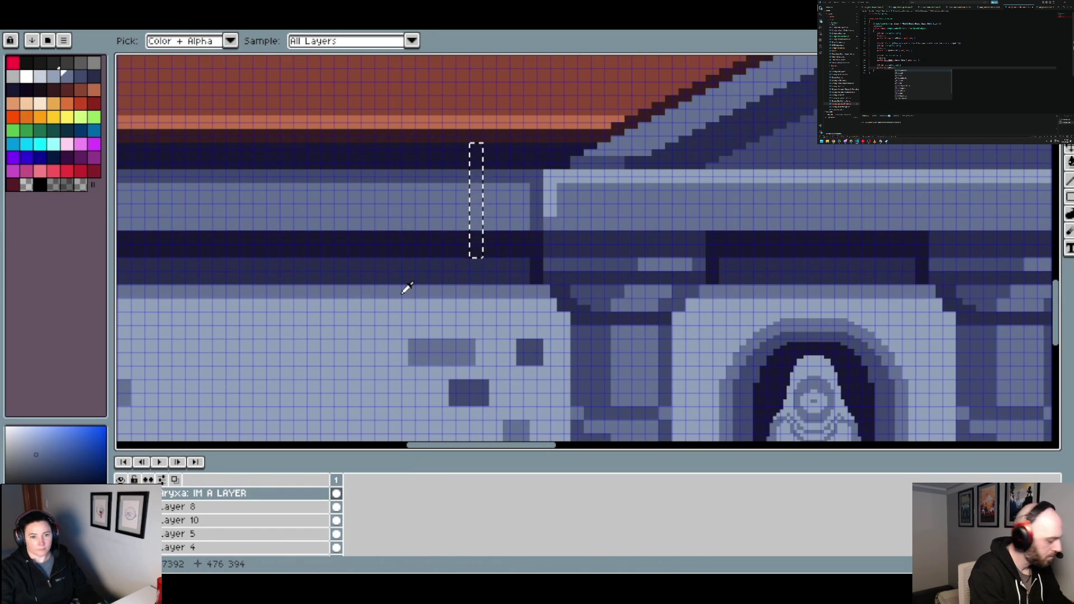
{"action": "left_click", "coordinate": [408, 265]}
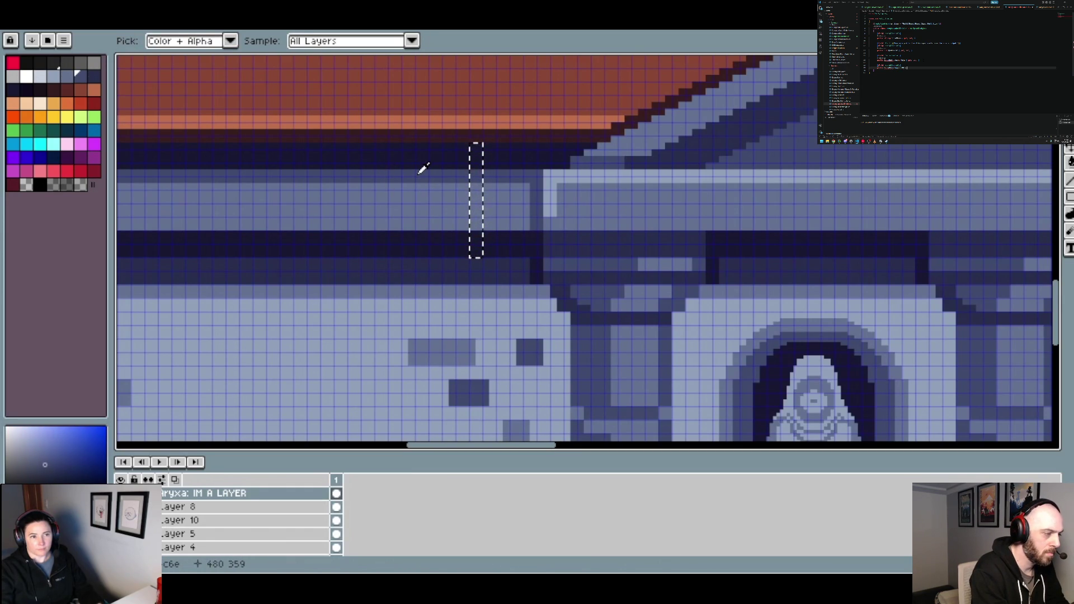
{"action": "scroll", "coordinate": [379, 199], "scroll_direction": "up", "scroll_amount": 4}
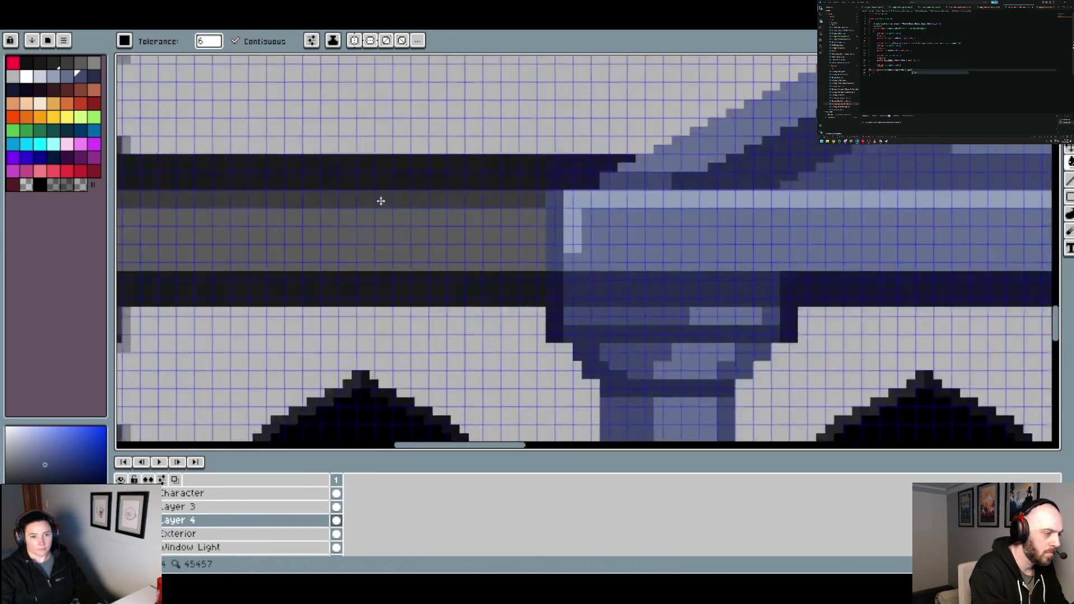
Pencil a dark block below the cornice band, then pick the pillar's mid grey
{"action": "key", "text": "b"}
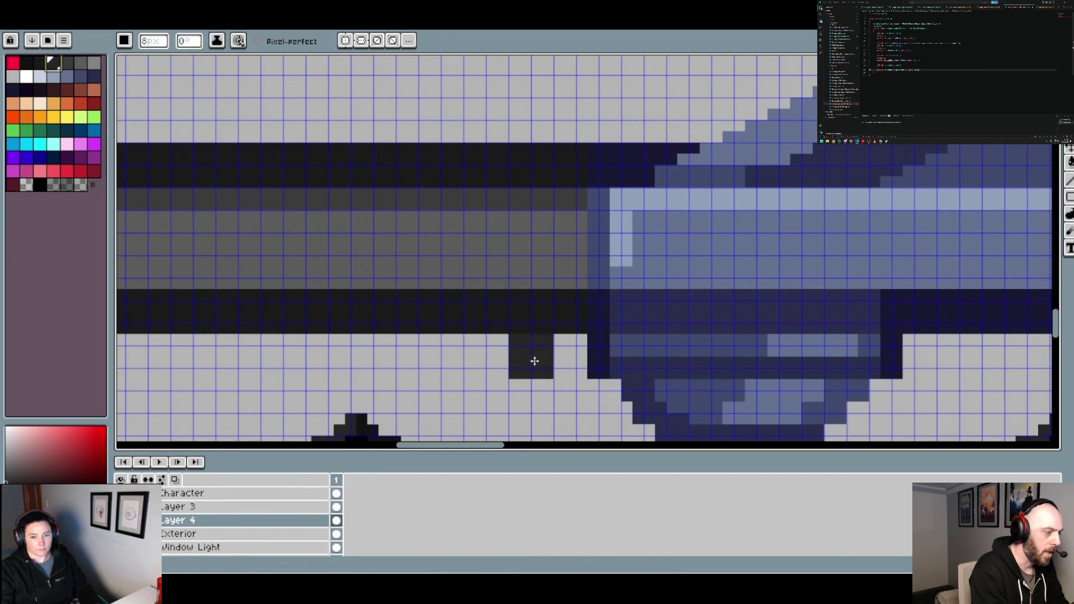
{"action": "left_click", "coordinate": [566, 358]}
{"action": "scroll", "coordinate": [568, 359], "scroll_direction": "down", "scroll_amount": 2}
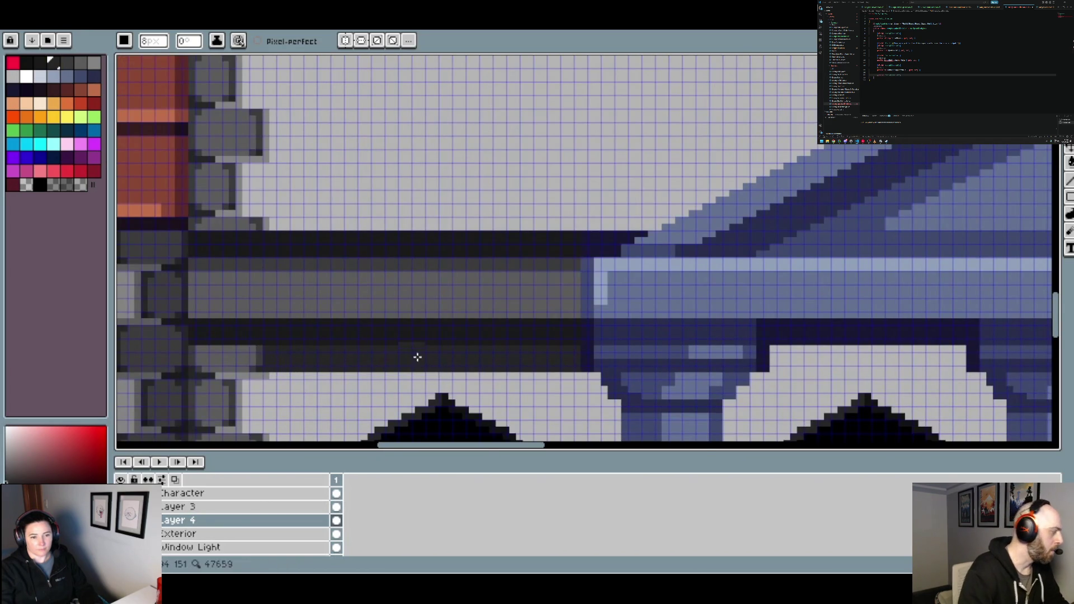
{"action": "scroll", "coordinate": [447, 361], "scroll_direction": "down", "scroll_amount": 2}
{"action": "scroll", "coordinate": [479, 364], "scroll_direction": "down", "scroll_amount": 2}
{"action": "scroll", "coordinate": [395, 293], "scroll_direction": "down", "scroll_amount": 2}
{"action": "scroll", "coordinate": [394, 294], "scroll_direction": "up", "scroll_amount": 3}
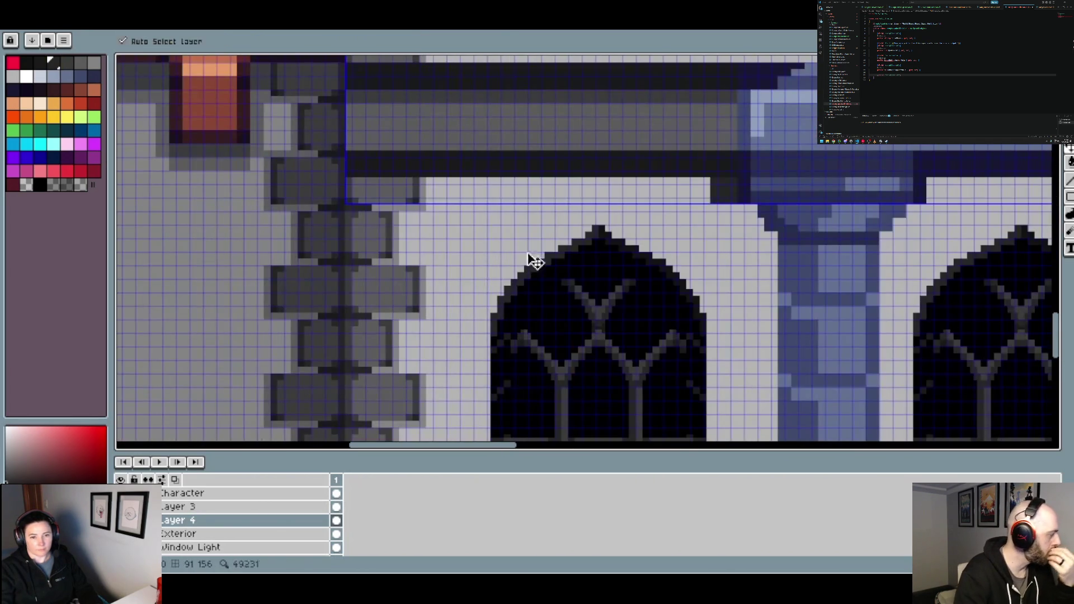
{"action": "left_click", "coordinate": [430, 183], "text": "alt"}
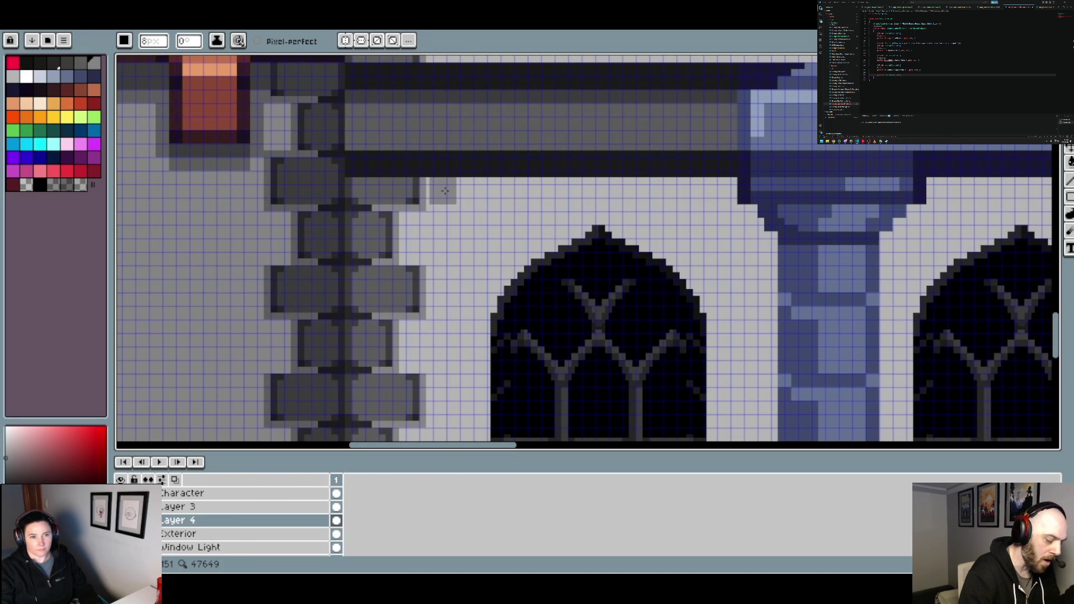
Draw grey shadow lines under the cornice band and above the arch
{"action": "scroll", "coordinate": [439, 196], "scroll_direction": "up", "scroll_amount": 2}
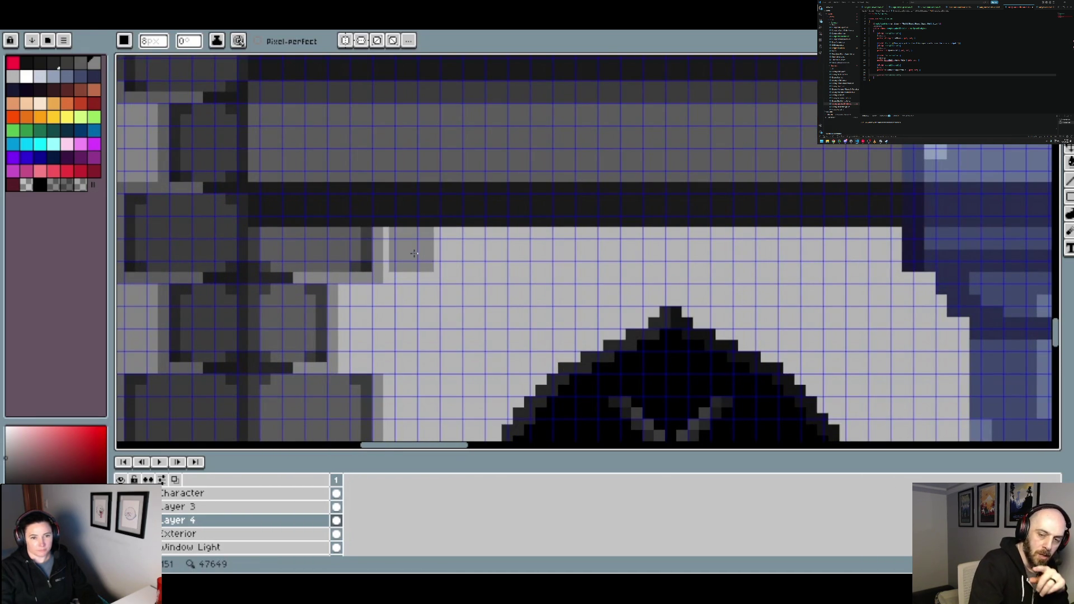
{"action": "left_click", "coordinate": [887, 259], "text": "shift"}
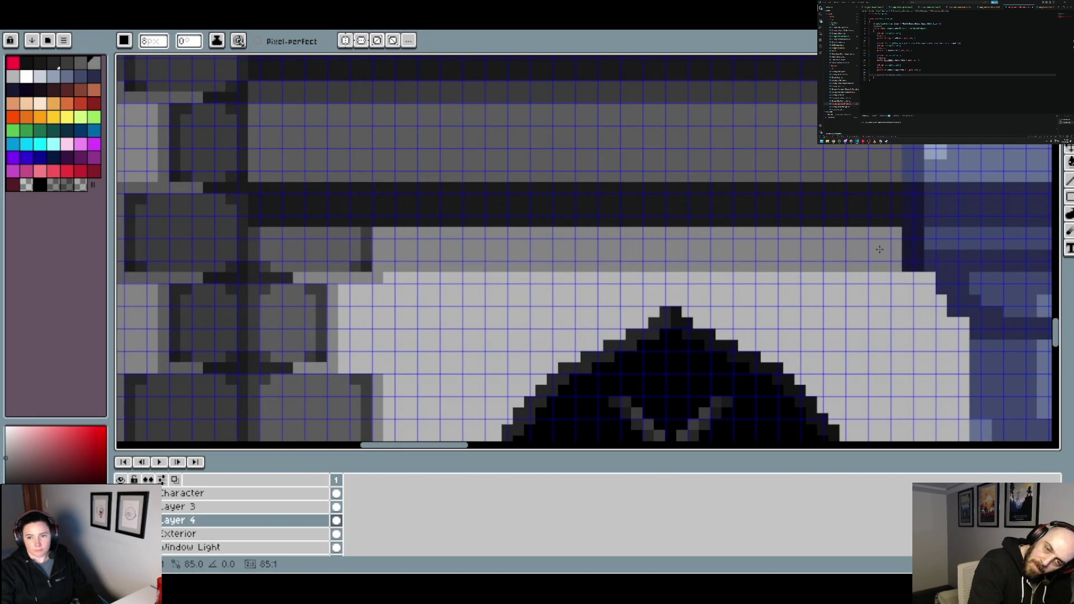
{"action": "scroll", "coordinate": [551, 306], "scroll_direction": "down", "scroll_amount": 3}
{"action": "scroll", "coordinate": [551, 306], "scroll_direction": "up", "scroll_amount": 1}
{"action": "scroll", "coordinate": [551, 306], "scroll_direction": "down", "scroll_amount": 3}
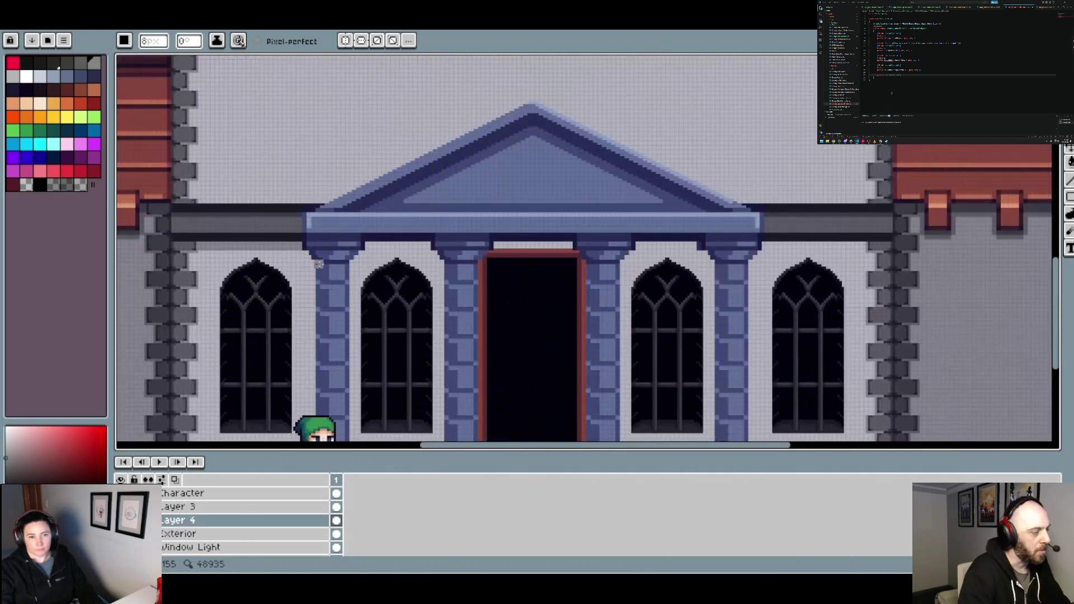
{"action": "scroll", "coordinate": [371, 248], "scroll_direction": "up", "scroll_amount": 5}
{"action": "left_click", "coordinate": [372, 220]}
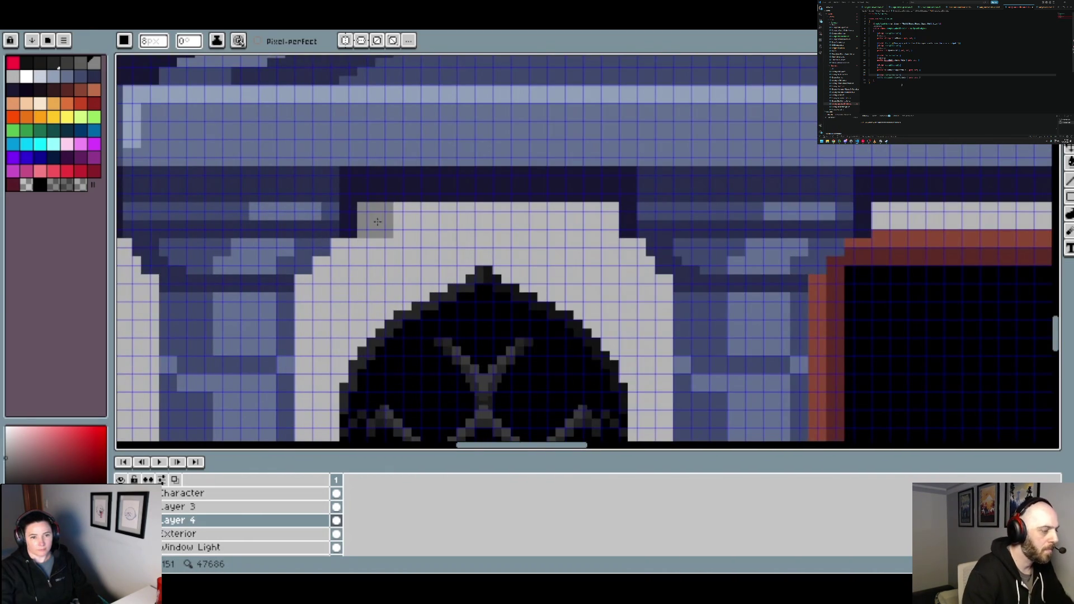
{"action": "left_click", "coordinate": [605, 222], "text": "shift"}
{"action": "scroll", "coordinate": [604, 222], "scroll_direction": "down", "scroll_amount": 3}
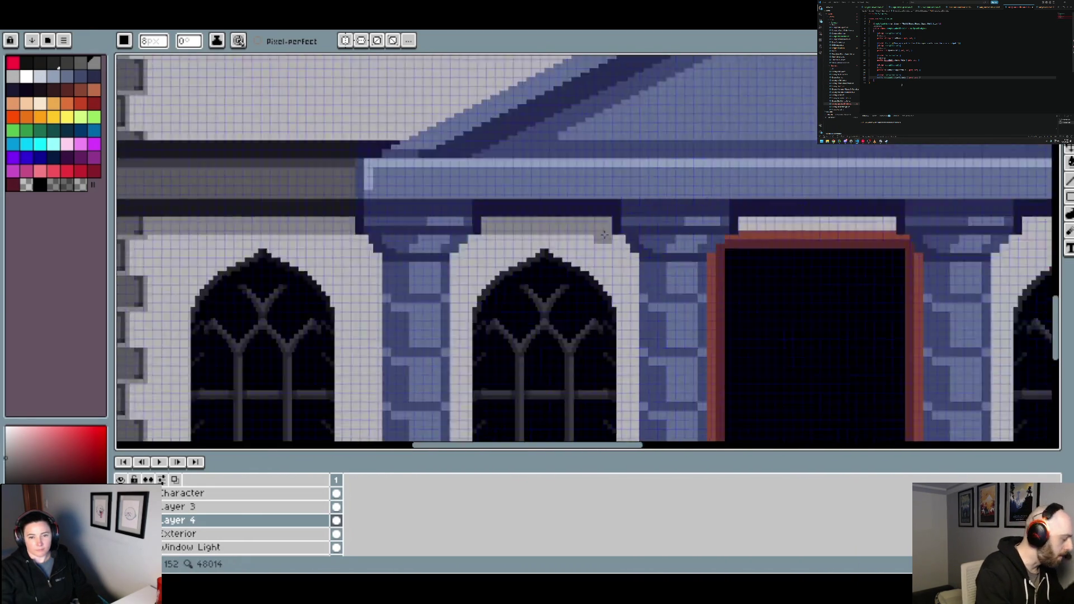
{"action": "scroll", "coordinate": [607, 219], "scroll_direction": "up", "scroll_amount": 3}
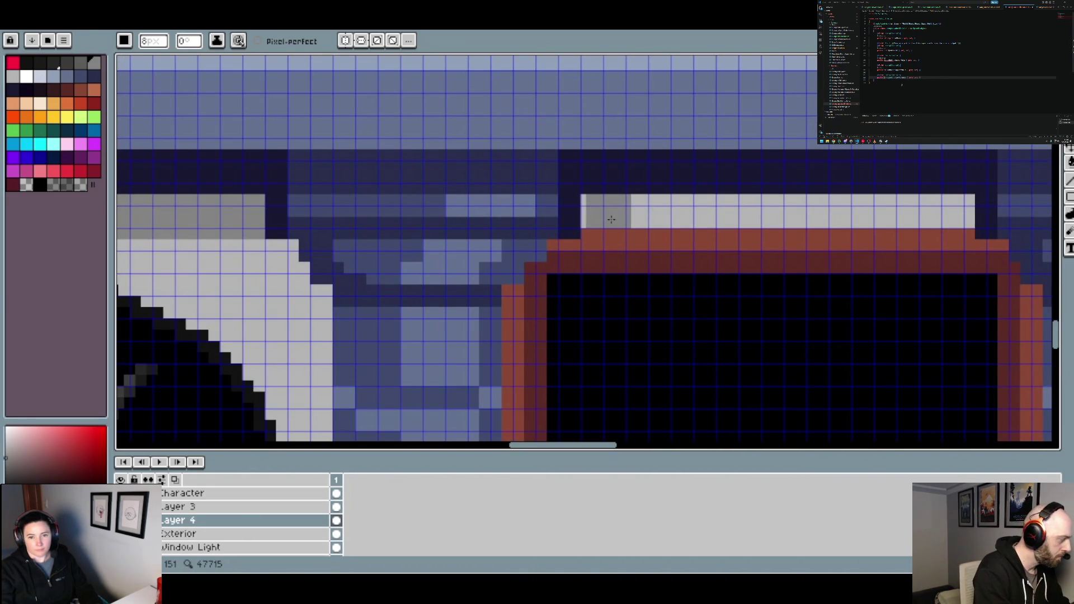
Lighten the dark cells beside the door frame and redraw the grey shadow line above the door
{"action": "left_click_drag", "start_coordinate": [586, 213], "coordinate": [618, 215]}
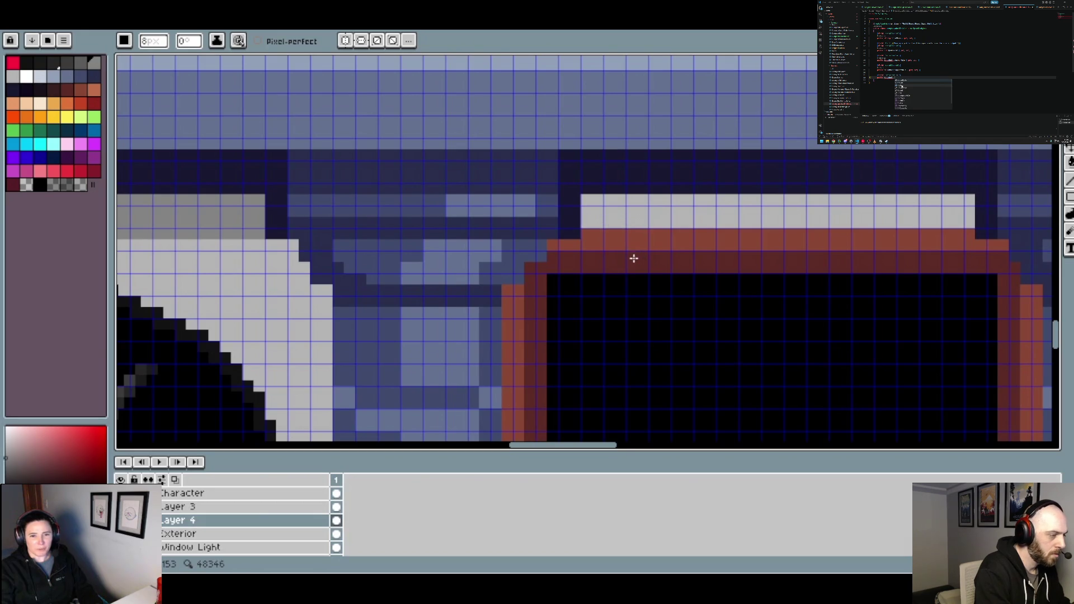
{"action": "scroll", "coordinate": [633, 263], "scroll_direction": "down", "scroll_amount": 2}
{"action": "left_click_drag", "start_coordinate": [635, 270], "coordinate": [498, 244]}
{"action": "left_click_drag", "start_coordinate": [491, 206], "coordinate": [685, 205]}
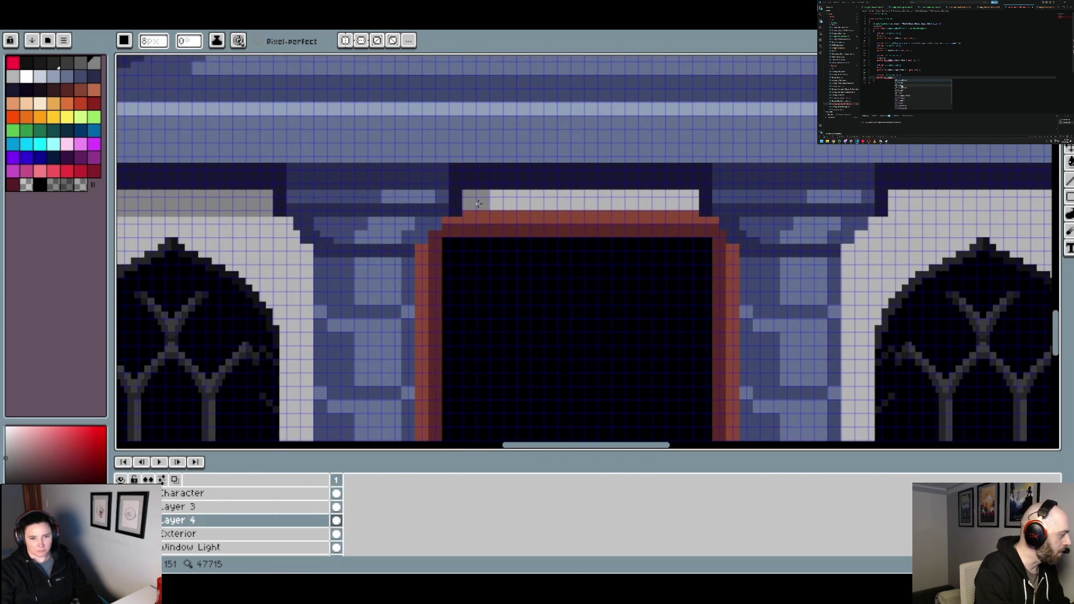
{"action": "key", "text": "ctrl+z"}
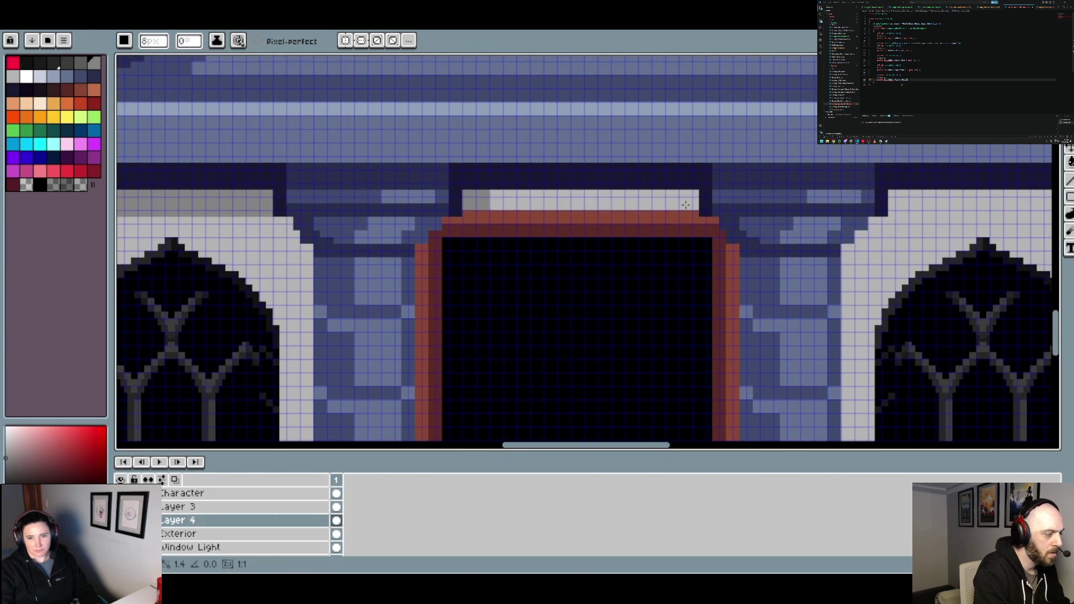
{"action": "left_click", "coordinate": [686, 204], "text": "shift"}
{"action": "left_click_drag", "start_coordinate": [686, 204], "coordinate": [216, 211]}
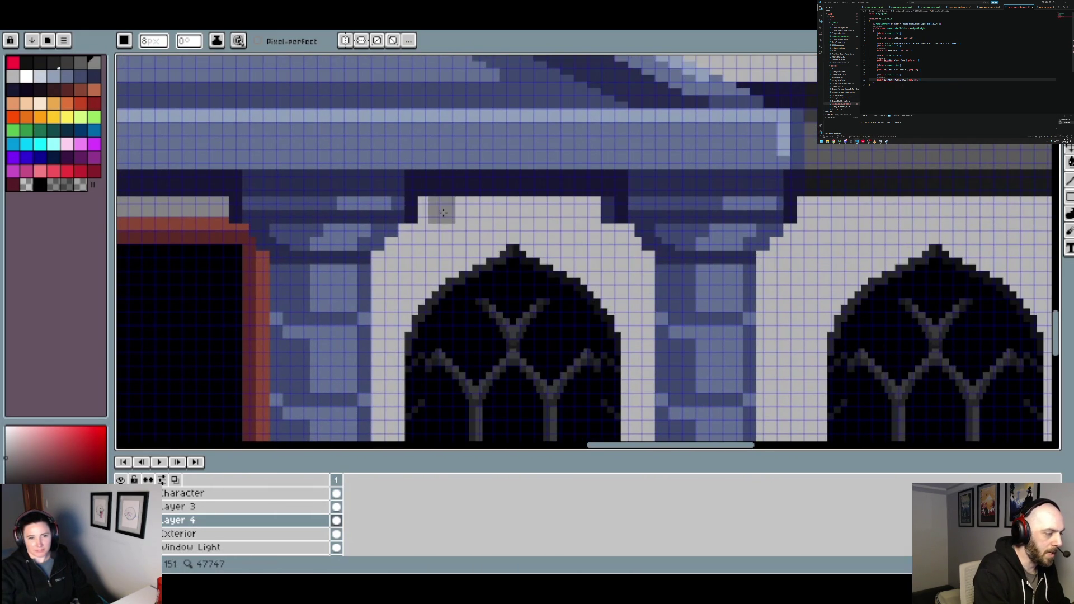
Draw a grey shadow line above the left arch and extend it to the right wall
{"action": "left_click_drag", "start_coordinate": [470, 212], "coordinate": [588, 212]}
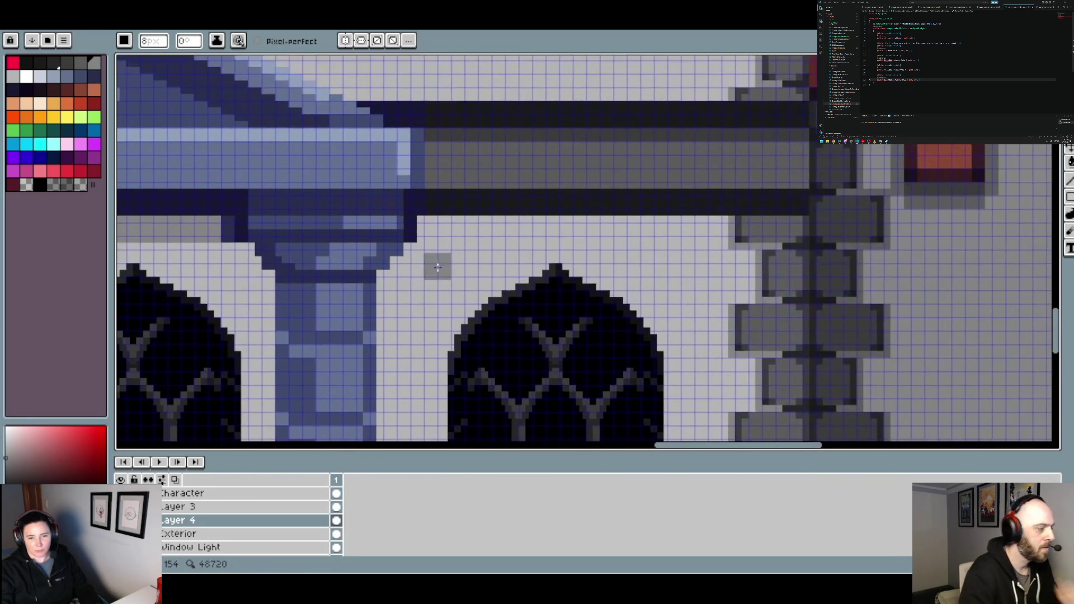
{"action": "scroll", "coordinate": [436, 263], "scroll_direction": "right", "scroll_amount": 5}
{"action": "scroll", "coordinate": [430, 221], "scroll_direction": "up", "scroll_amount": 1}
{"action": "left_click_drag", "start_coordinate": [431, 221], "coordinate": [916, 226]}
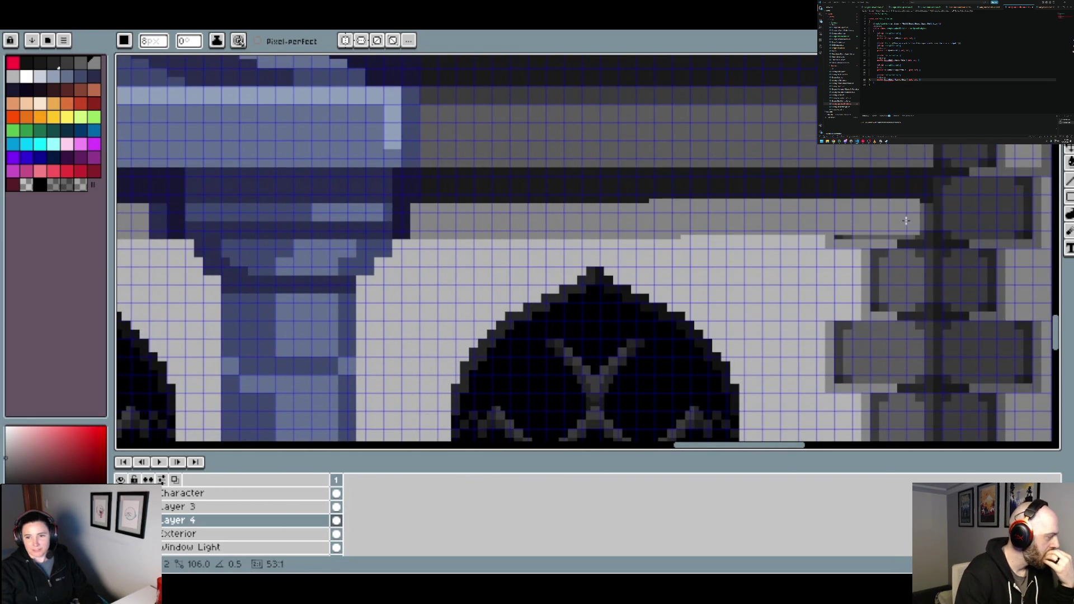
{"action": "scroll", "coordinate": [916, 226], "scroll_direction": "down", "scroll_amount": 2}
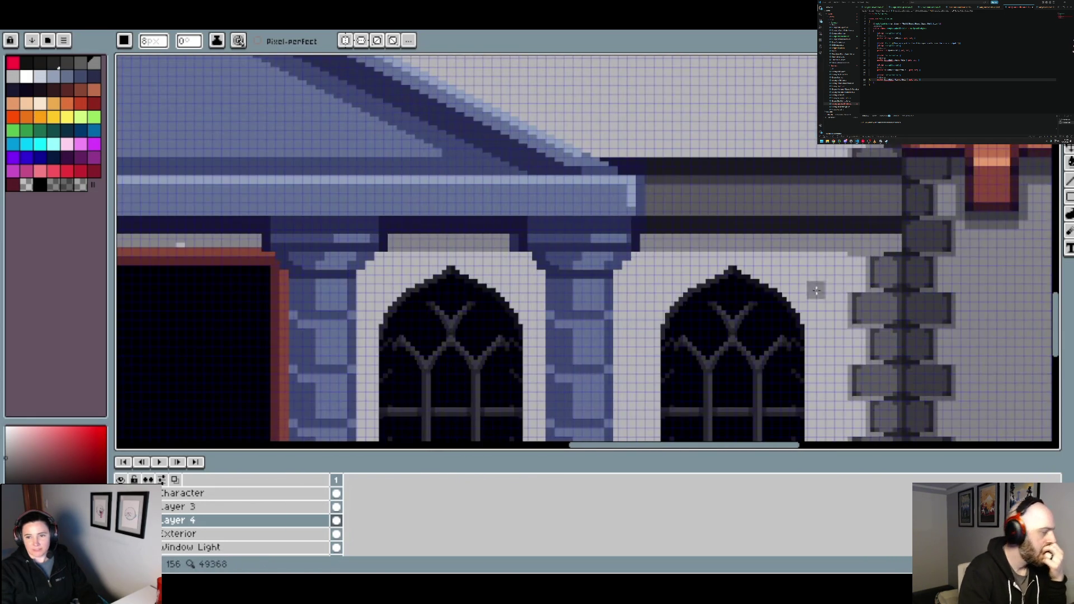
{"action": "scroll", "coordinate": [755, 302], "scroll_direction": "up", "scroll_amount": 1}
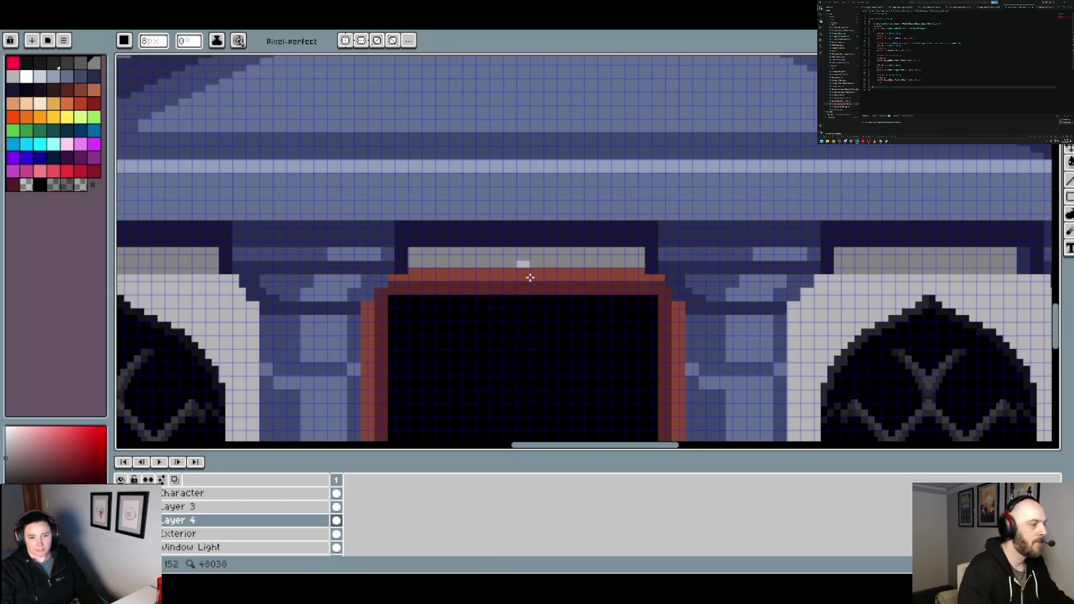
{"action": "scroll", "coordinate": [534, 282], "scroll_direction": "up", "scroll_amount": 1}
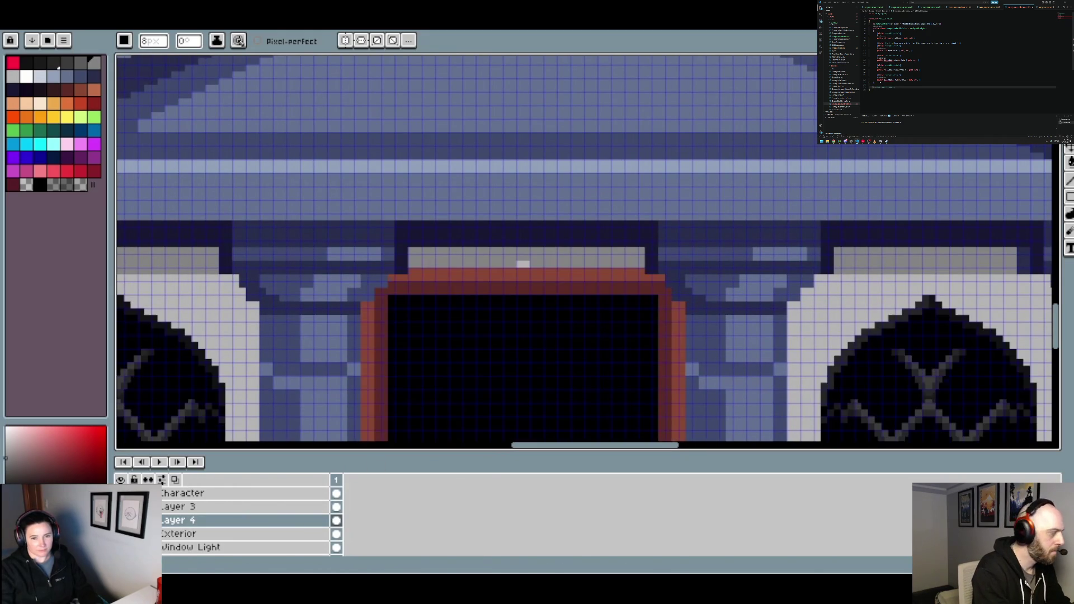
Erase the stray light block above the door and repaint the arch's old brown top grey on Layer 3
{"action": "left_click", "coordinate": [27, 184]}
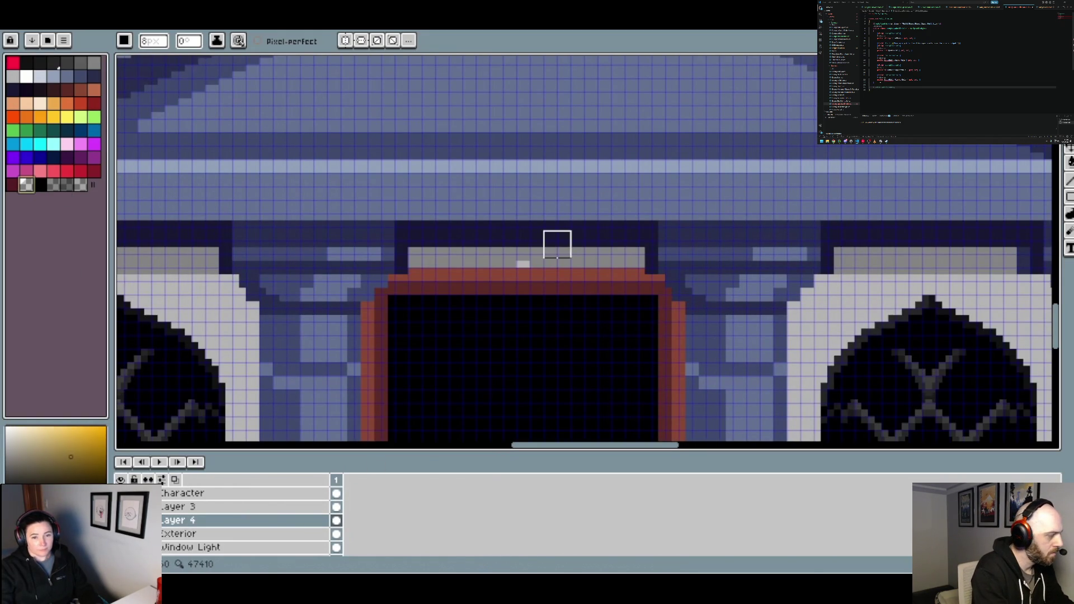
{"action": "left_click", "coordinate": [527, 256]}
{"action": "key", "text": "v"}
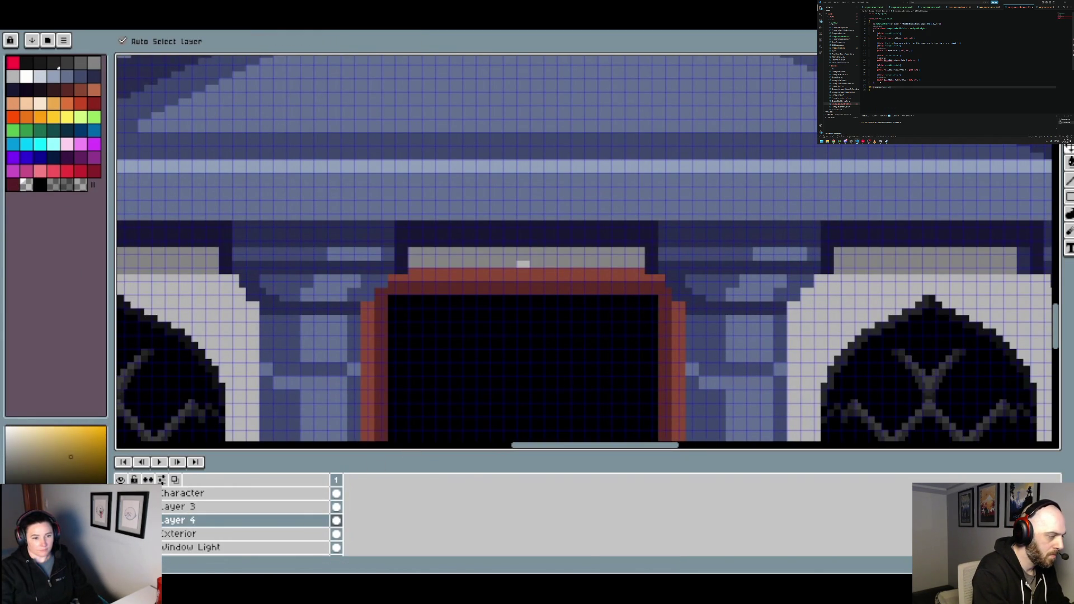
{"action": "left_click", "coordinate": [120, 520]}
{"action": "left_click", "coordinate": [120, 520]}
{"action": "left_click", "coordinate": [186, 507]}
{"action": "key", "text": "b"}
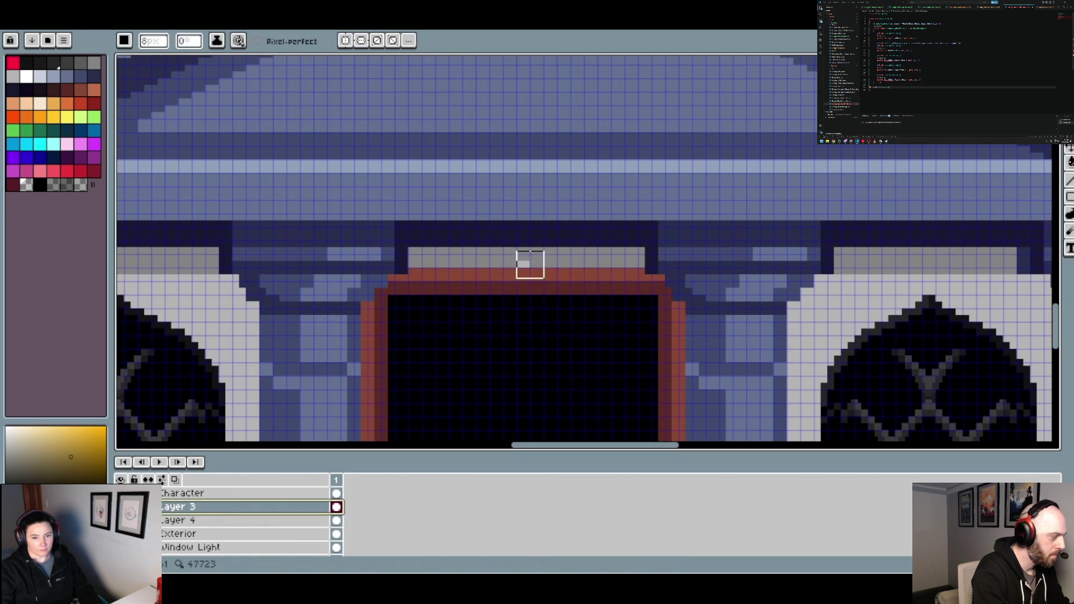
{"action": "left_click", "coordinate": [526, 262]}
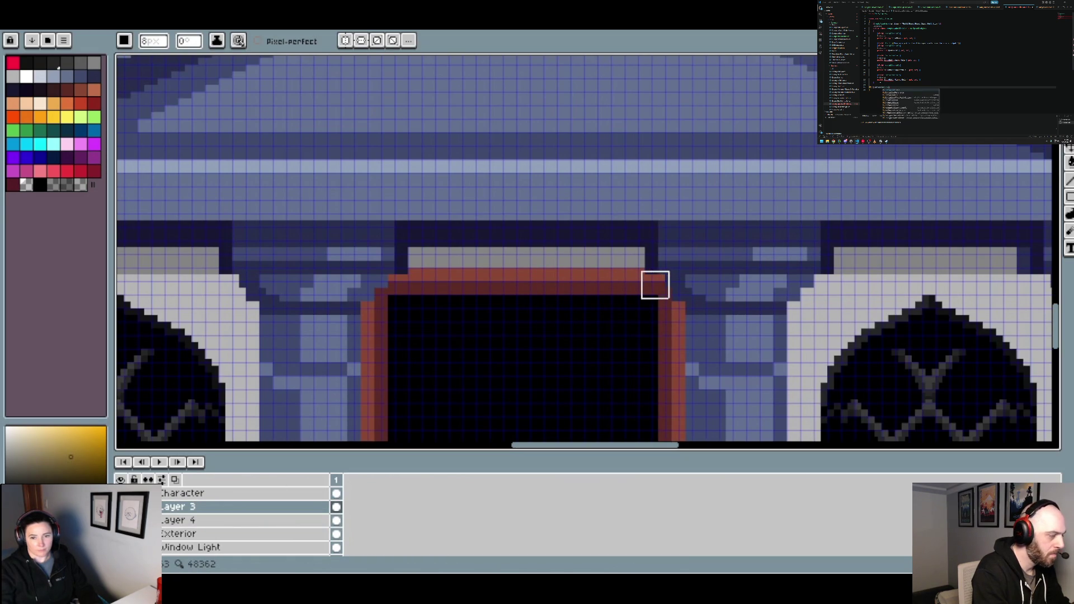
{"action": "left_click", "coordinate": [663, 284]}
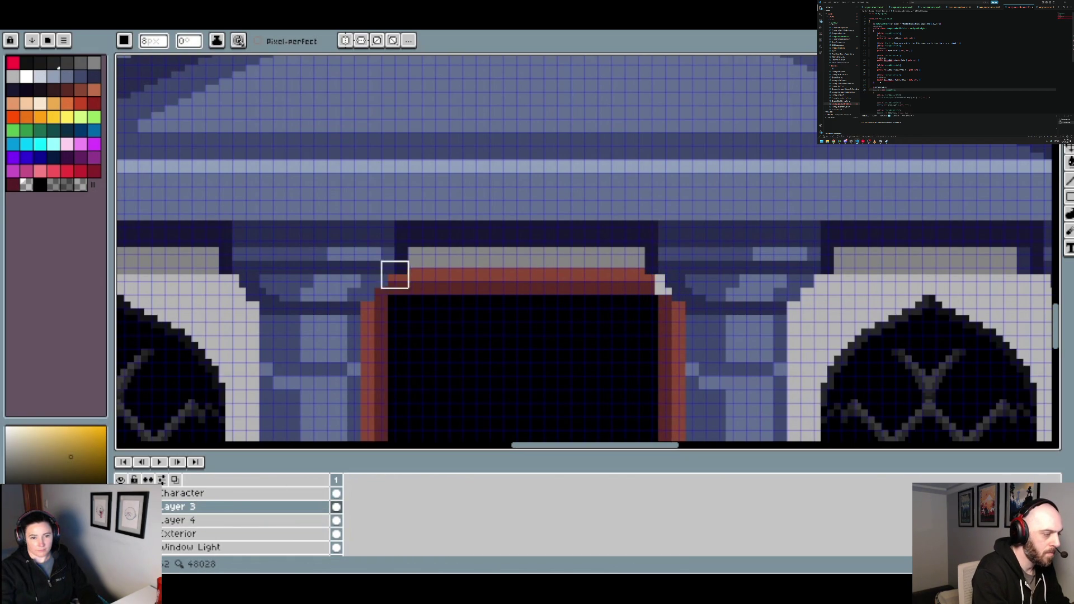
{"action": "left_click", "coordinate": [395, 275], "text": "shift"}
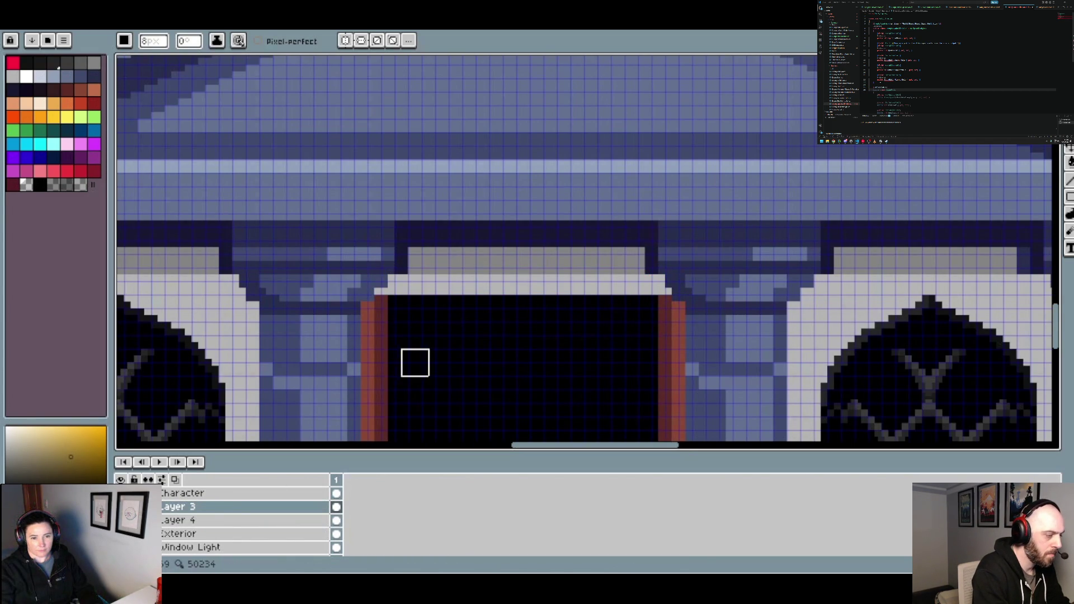
With a 4px brush, draw dark-red and orange-brown lines across the top of the lintel
{"action": "scroll", "coordinate": [415, 362], "scroll_direction": "up", "scroll_amount": 1}
{"action": "left_click", "coordinate": [368, 222], "text": "alt"}
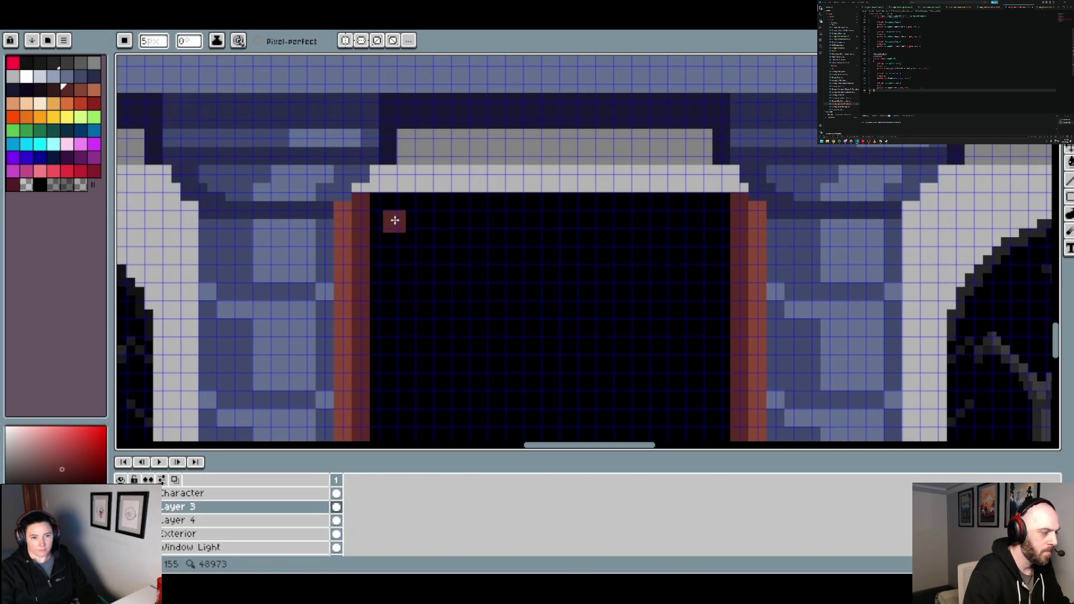
{"action": "key", "text": "minus"}
{"action": "key", "text": "plus"}
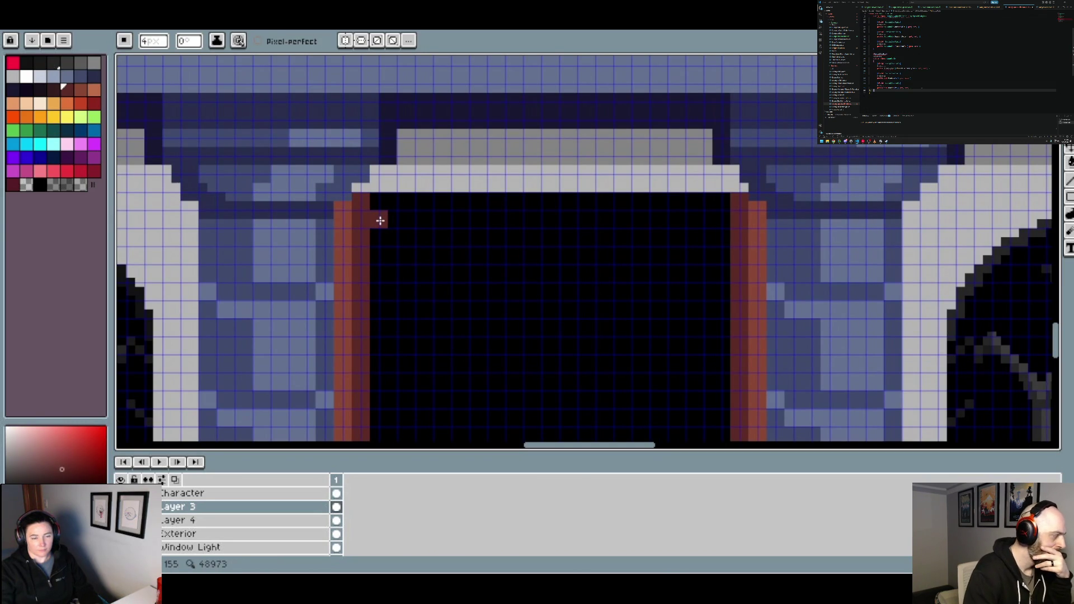
{"action": "left_click", "coordinate": [712, 222], "text": "shift"}
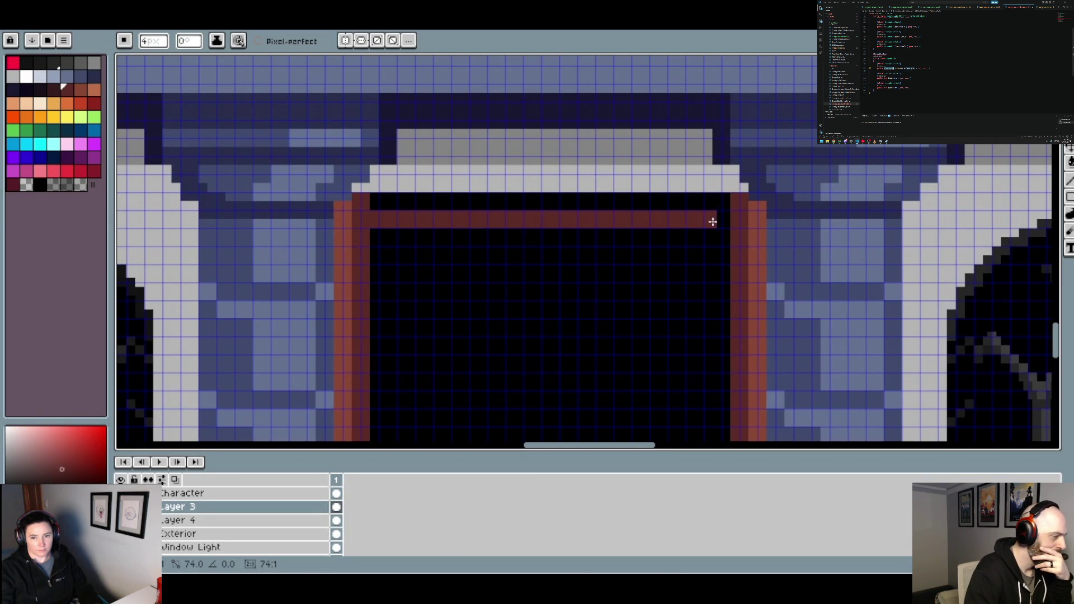
{"action": "left_click", "coordinate": [762, 211], "text": "alt"}
{"action": "left_click", "coordinate": [739, 204]}
{"action": "left_click", "coordinate": [403, 198], "text": "shift"}
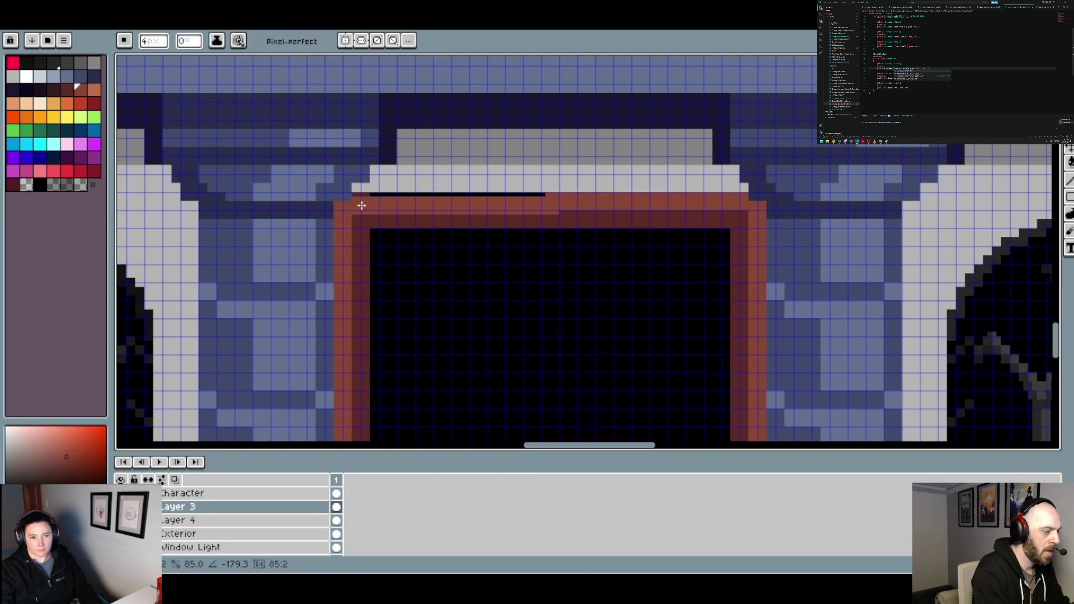
{"action": "scroll", "coordinate": [514, 237], "scroll_direction": "down", "scroll_amount": 3}
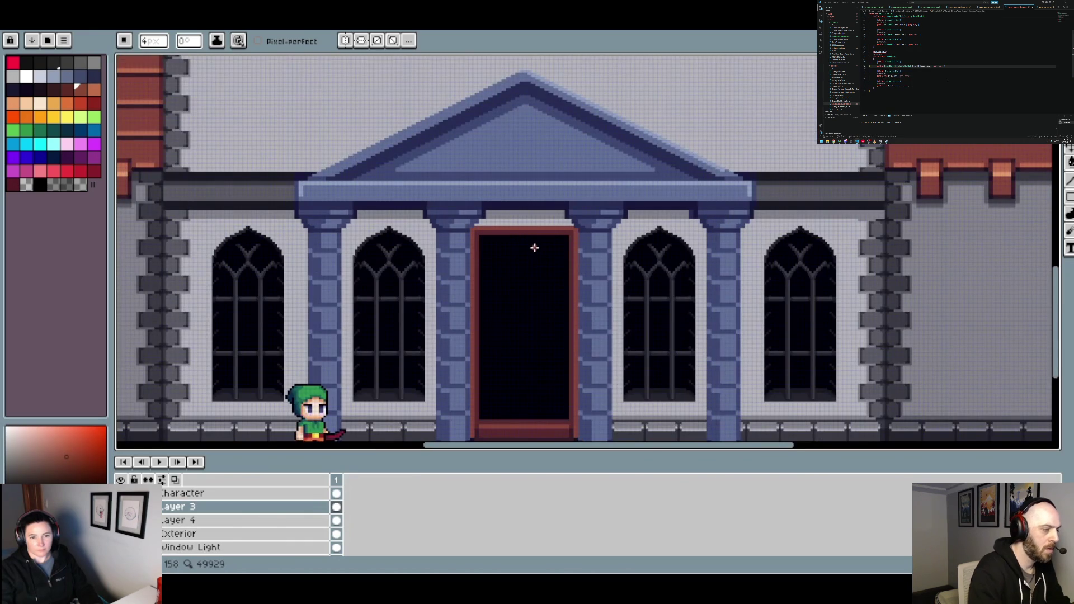
{"action": "scroll", "coordinate": [536, 248], "scroll_direction": "down", "scroll_amount": 2}
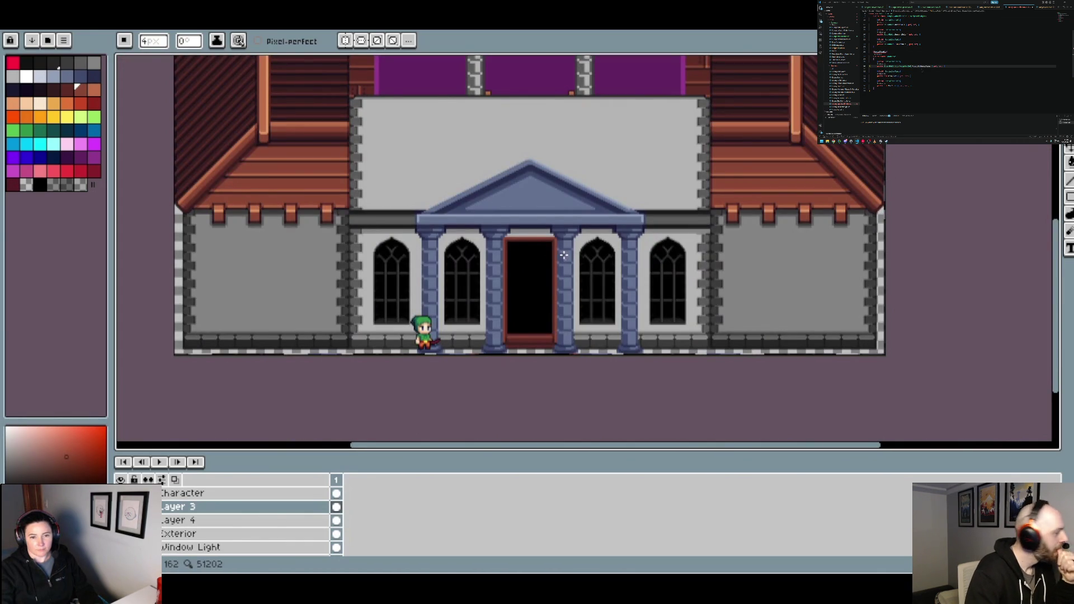
Darken the light grey band above the left window with a broad stroke
{"action": "scroll", "coordinate": [521, 239], "scroll_direction": "up", "scroll_amount": 1}
{"action": "scroll", "coordinate": [436, 224], "scroll_direction": "up", "scroll_amount": 1}
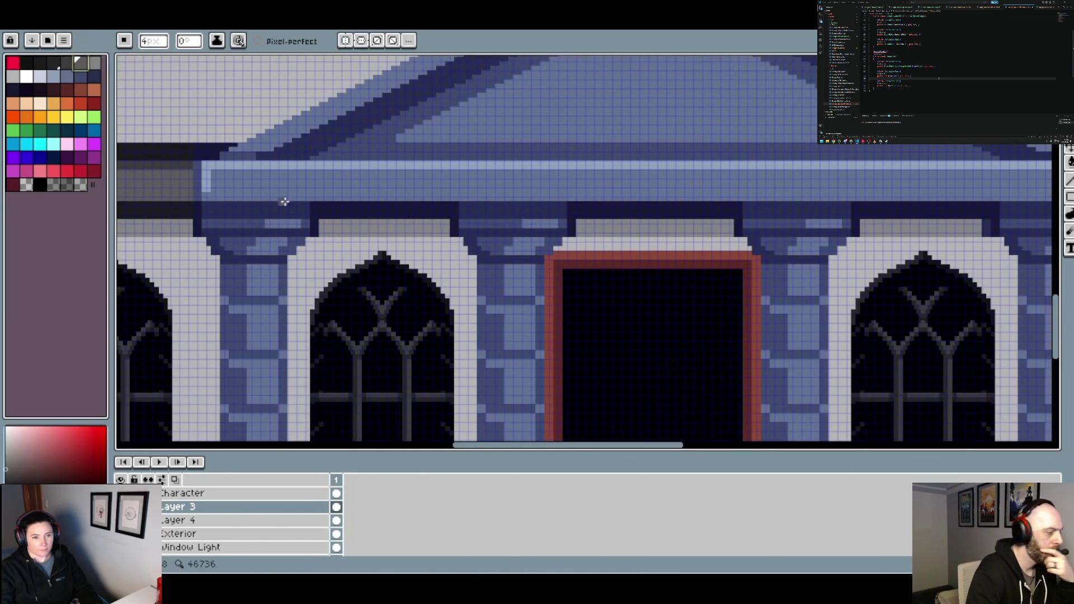
{"action": "scroll", "coordinate": [327, 235], "scroll_direction": "up", "scroll_amount": 1}
{"action": "scroll", "coordinate": [329, 239], "scroll_direction": "up", "scroll_amount": 1}
{"action": "scroll", "coordinate": [330, 241], "scroll_direction": "up", "scroll_amount": 1}
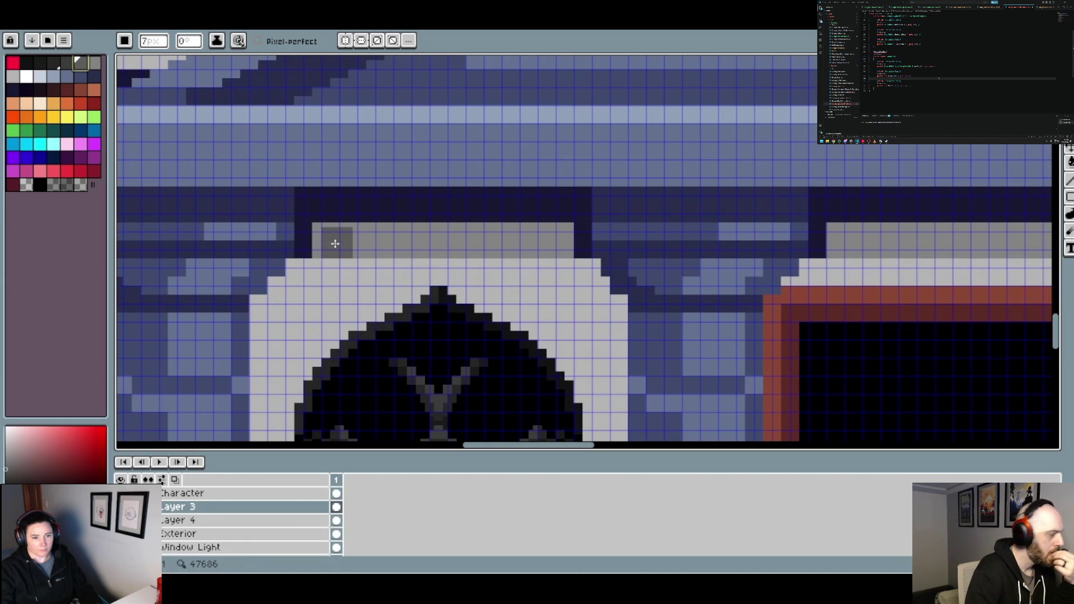
{"action": "scroll", "coordinate": [330, 241], "scroll_direction": "up", "scroll_amount": 1}
{"action": "left_click_drag", "start_coordinate": [332, 243], "coordinate": [561, 244]}
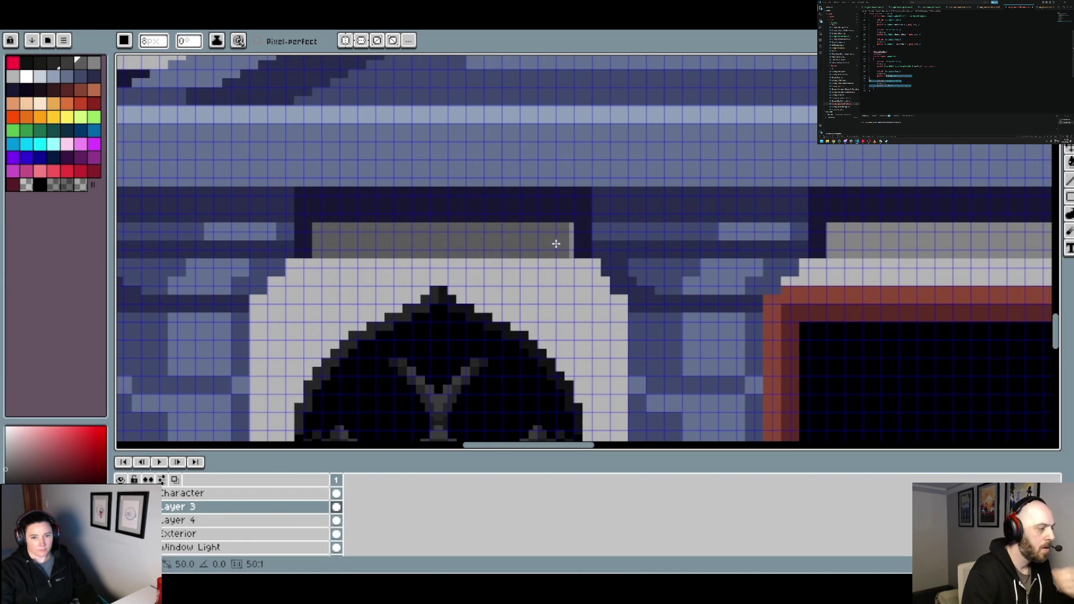
Add another stroke near the band and zoom out to review the entrance
{"action": "scroll", "coordinate": [556, 244], "scroll_direction": "down", "scroll_amount": 1}
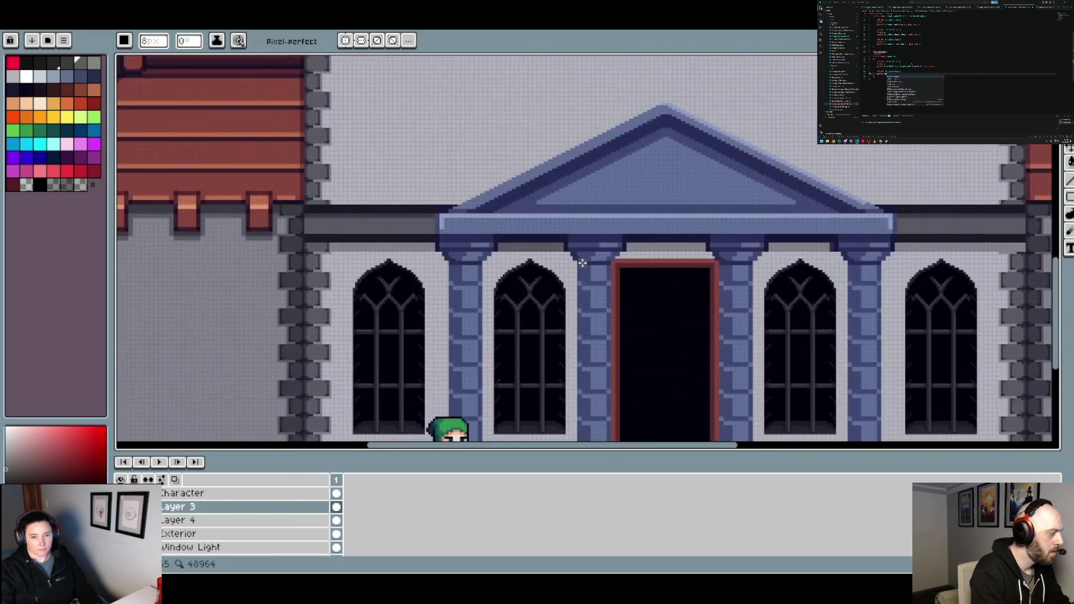
{"action": "scroll", "coordinate": [557, 258], "scroll_direction": "down", "scroll_amount": 1}
{"action": "scroll", "coordinate": [559, 266], "scroll_direction": "down", "scroll_amount": 1}
{"action": "scroll", "coordinate": [558, 267], "scroll_direction": "up", "scroll_amount": 1}
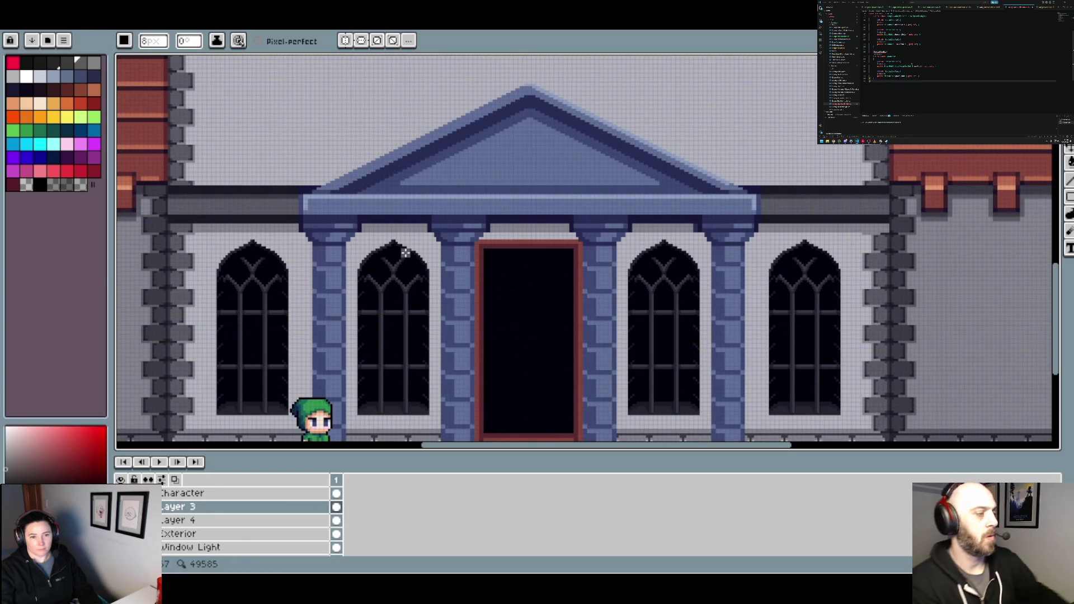
{"action": "scroll", "coordinate": [386, 235], "scroll_direction": "up", "scroll_amount": 2}
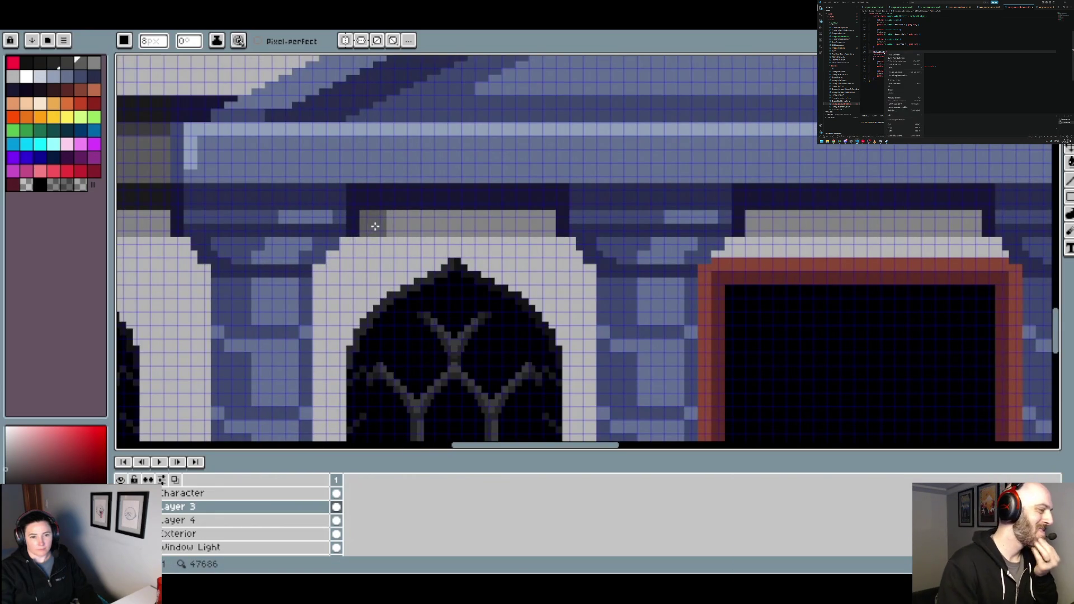
{"action": "scroll", "coordinate": [554, 240], "scroll_direction": "down", "scroll_amount": 3}
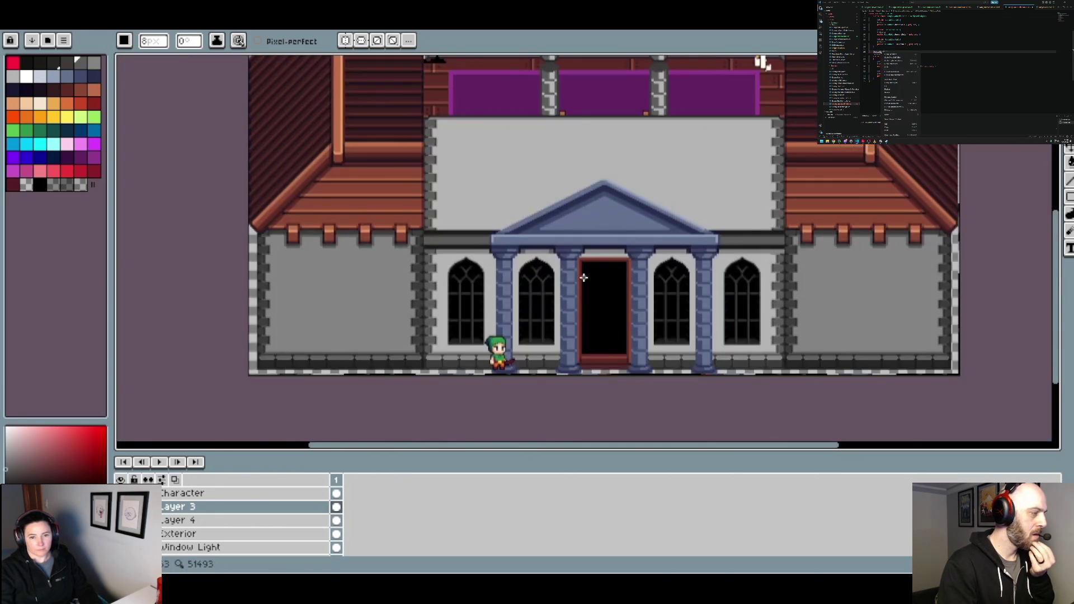
{"action": "mouse_move", "coordinate": [639, 290]}
{"action": "left_mouse_down"}
{"action": "mouse_move", "coordinate": [463, 272]}
{"action": "mouse_move", "coordinate": [561, 257]}
{"action": "left_mouse_up"}
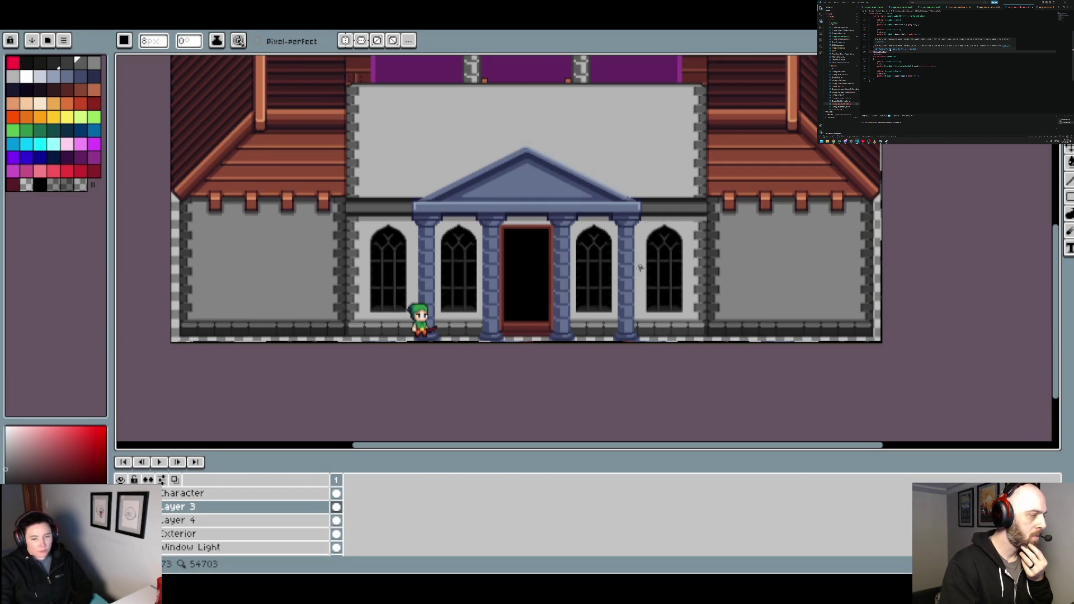
{"action": "scroll", "coordinate": [589, 302], "scroll_direction": "up", "scroll_amount": 5}
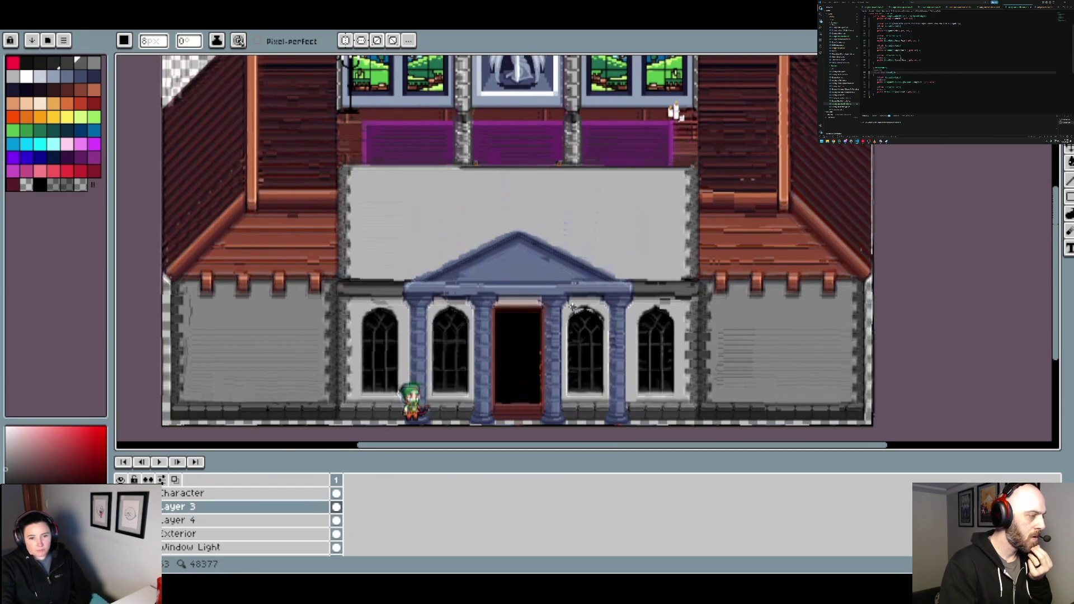
{"action": "scroll", "coordinate": [571, 306], "scroll_direction": "down", "scroll_amount": 1}
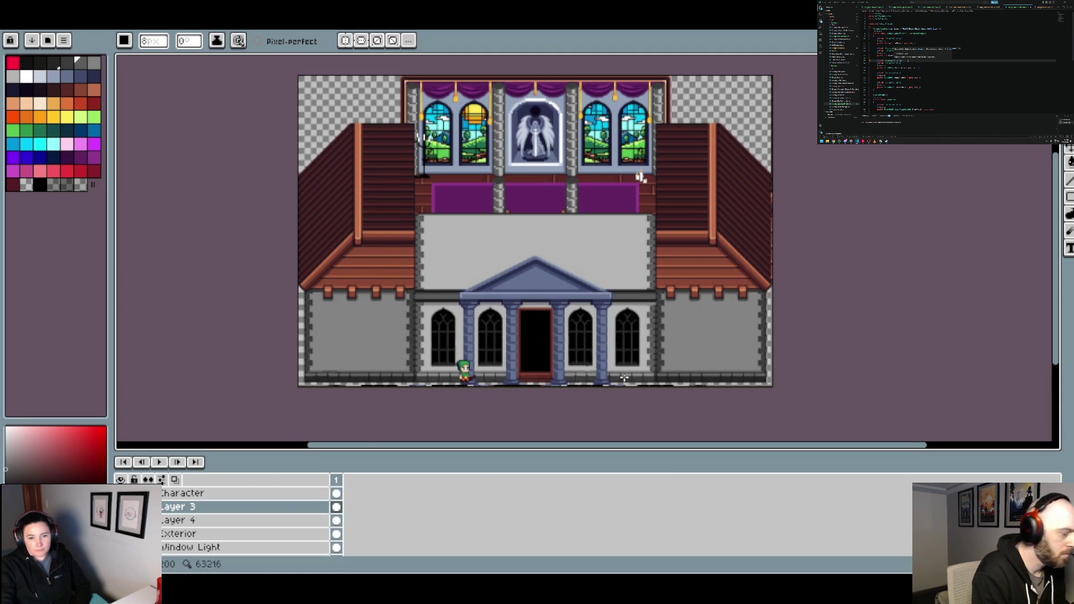
{"action": "scroll", "coordinate": [629, 382], "scroll_direction": "up", "scroll_amount": 1}
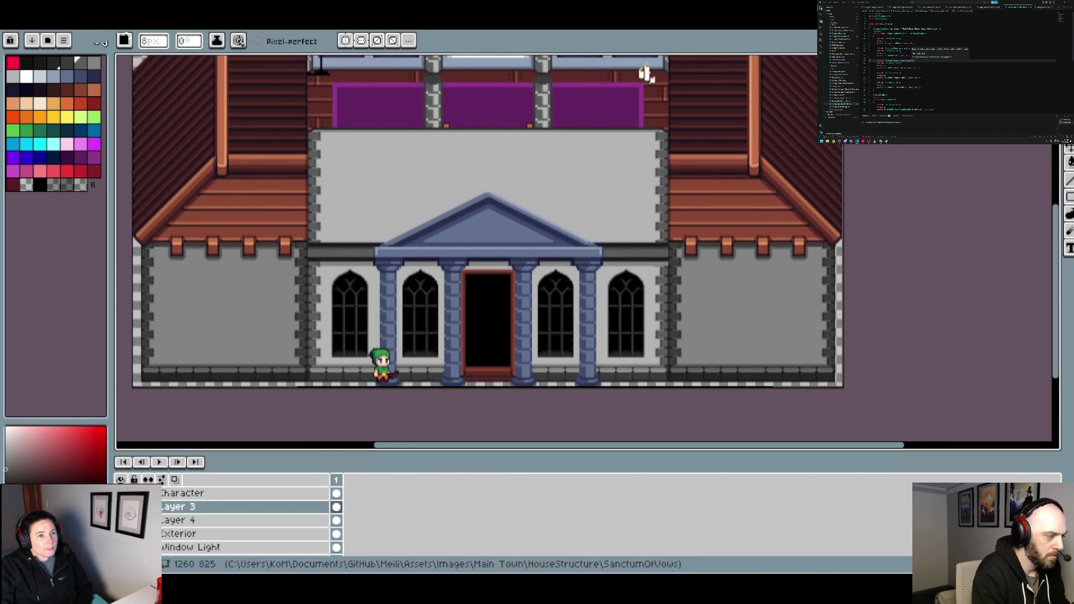
Close HallOfHeroesExterior without saving, then save the church facade sprite
{"action": "key", "text": "ctrl+Tab"}
{"action": "scroll", "coordinate": [410, 164], "scroll_direction": "down", "scroll_amount": 2}
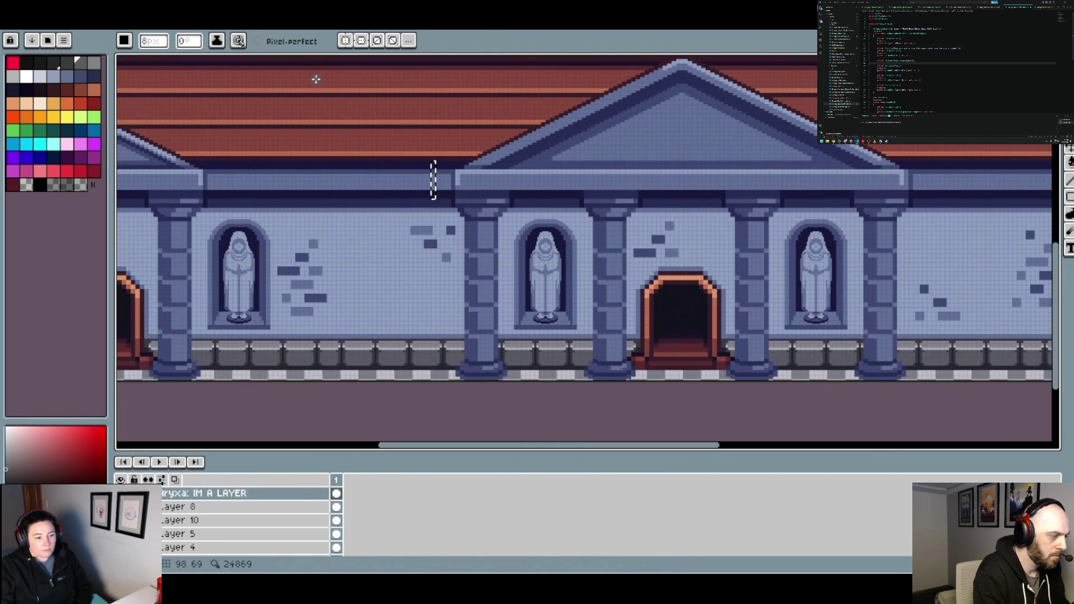
{"action": "left_click", "coordinate": [271, 29]}
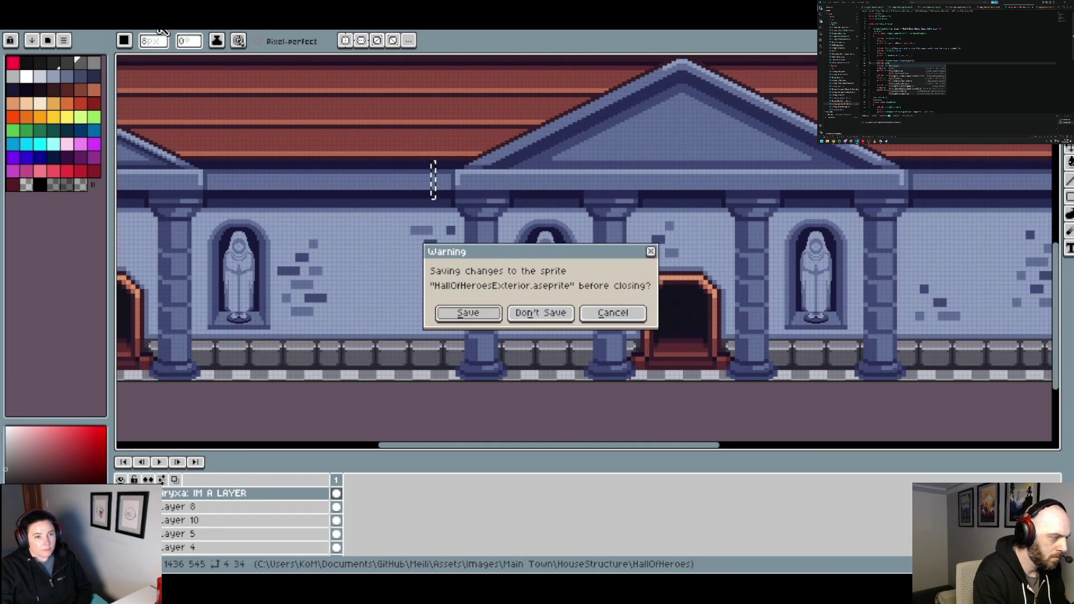
{"action": "left_click", "coordinate": [541, 313]}
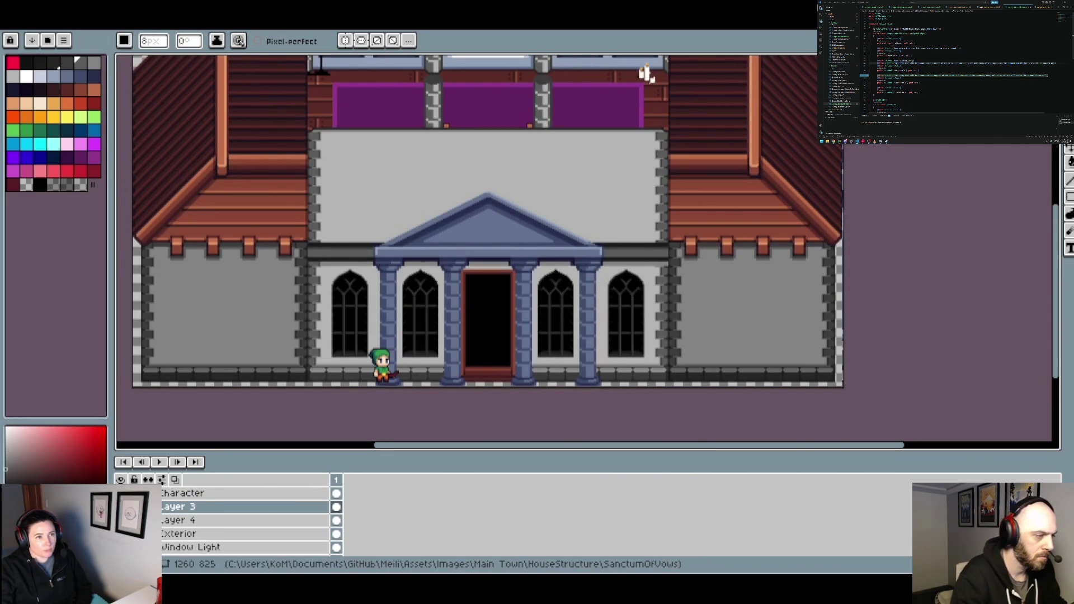
{"action": "left_click", "coordinate": [16, 23]}
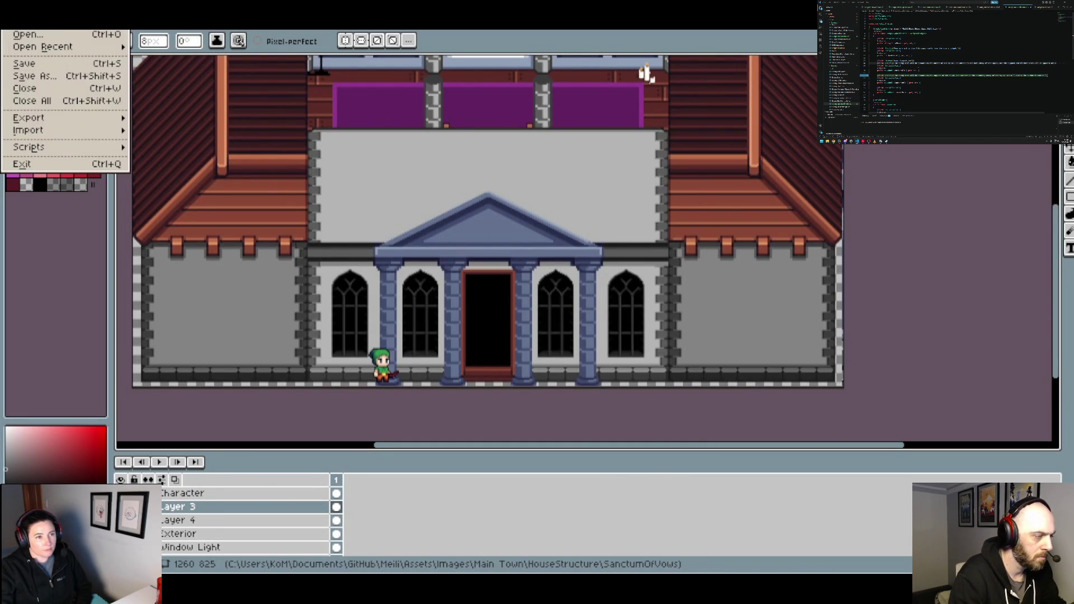
{"action": "left_click", "coordinate": [46, 67]}
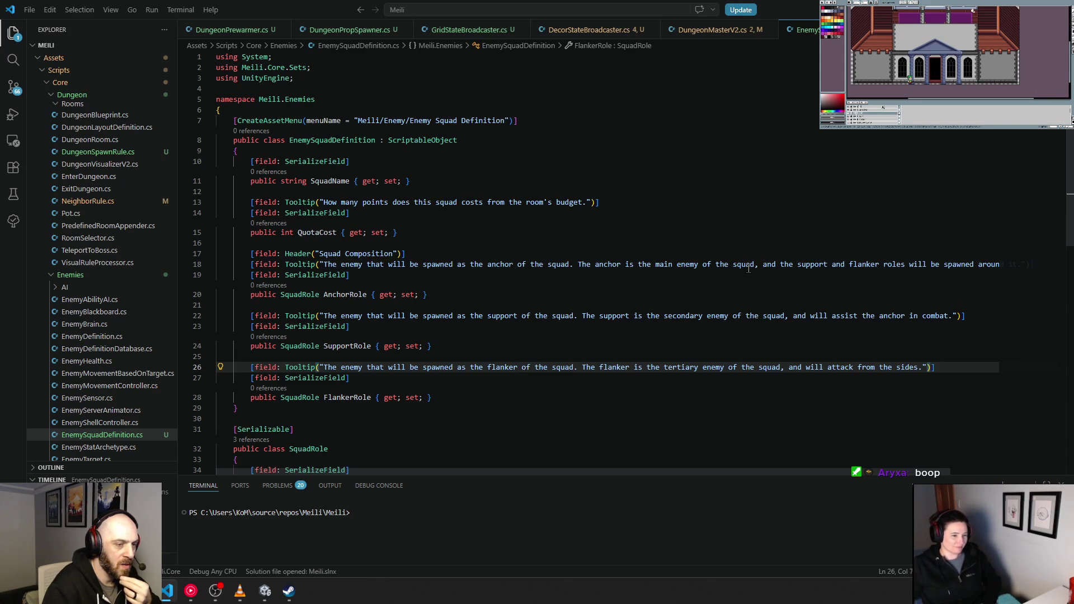
{"action": "left_click_drag", "start_coordinate": [755, 265], "coordinate": [255, 265]}
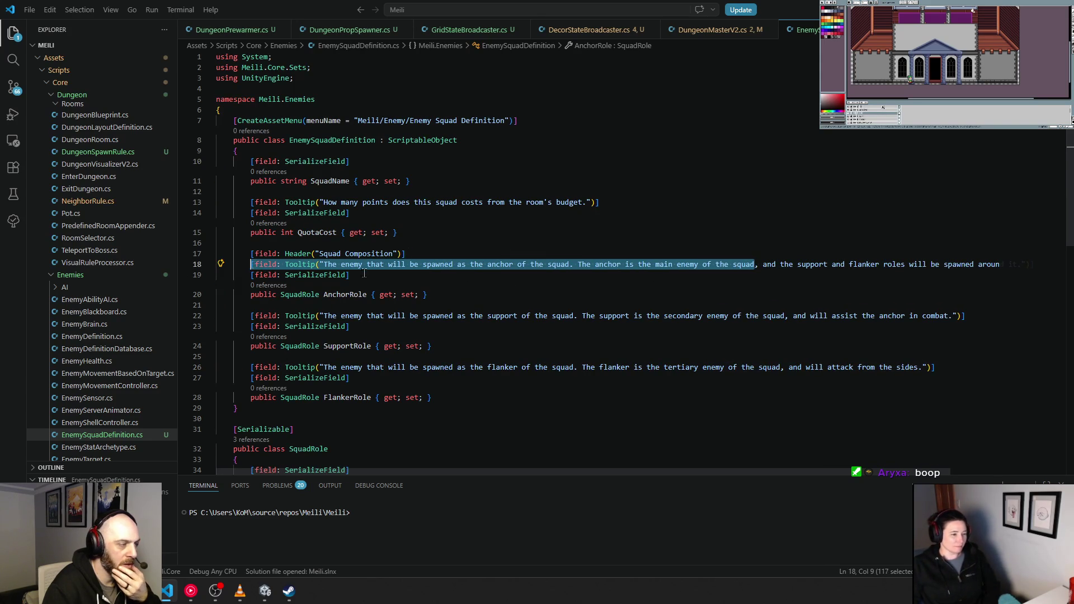
{"action": "left_click", "coordinate": [556, 297]}
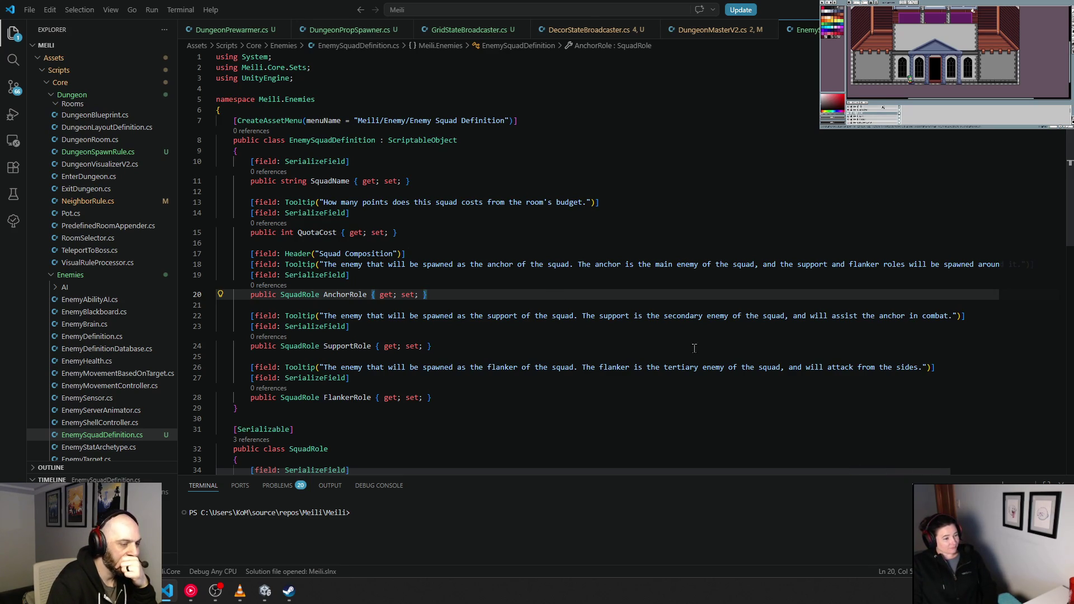
Replace the end of the flanker tooltip with 'that will roam or rush the player'
{"action": "left_click_drag", "start_coordinate": [783, 367], "coordinate": [923, 368]}
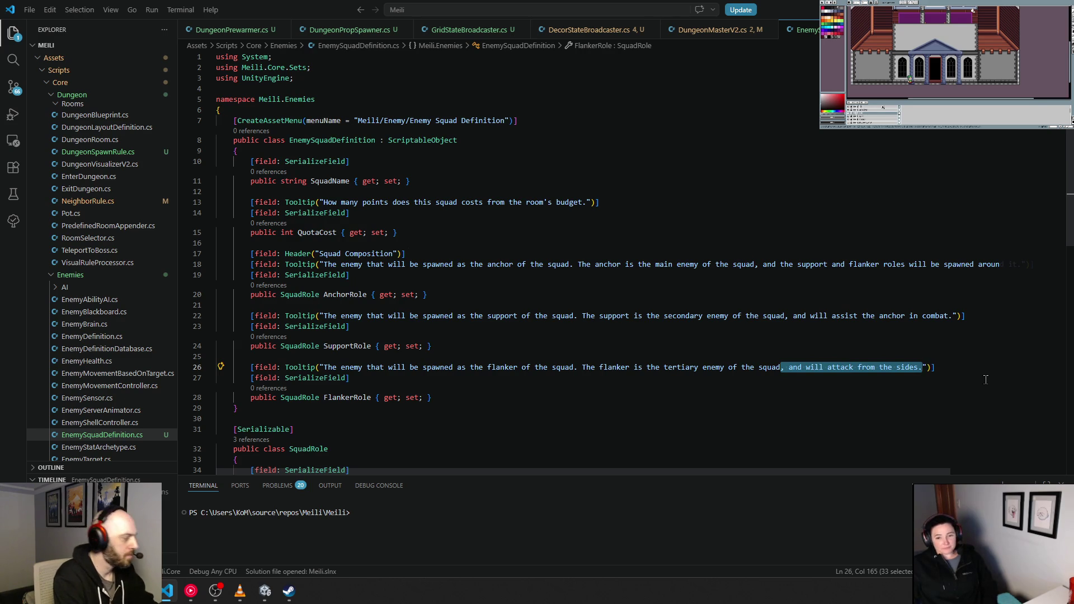
{"action": "key", "text": "BackSpace"}
{"action": "type", "text": "that wi"}
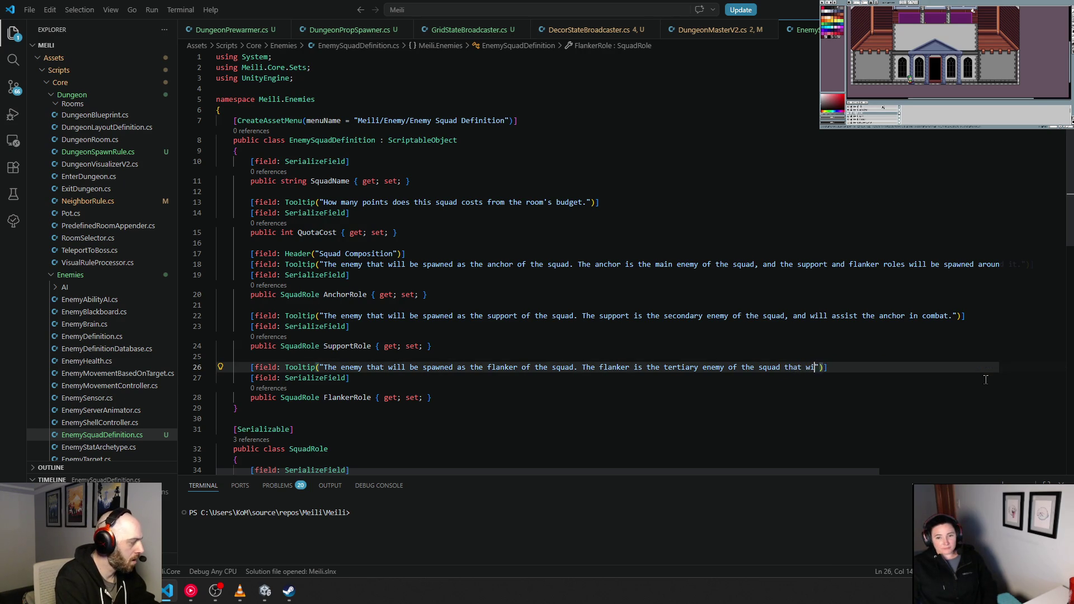
{"action": "type", "text": "ll roam or rush the "}
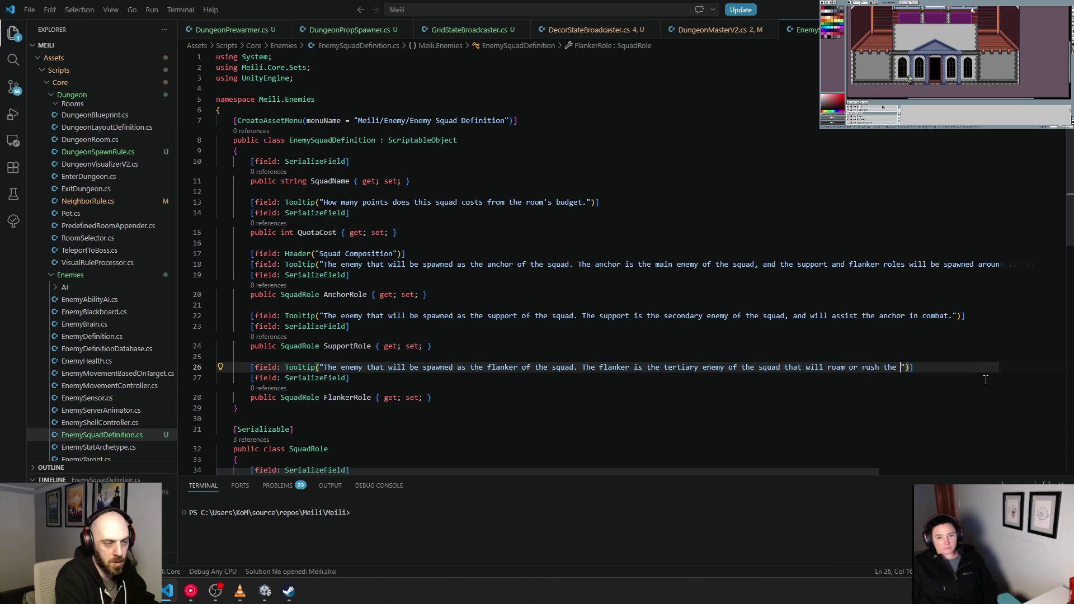
{"action": "type", "text": "player"}
{"action": "left_click", "coordinate": [755, 329]}
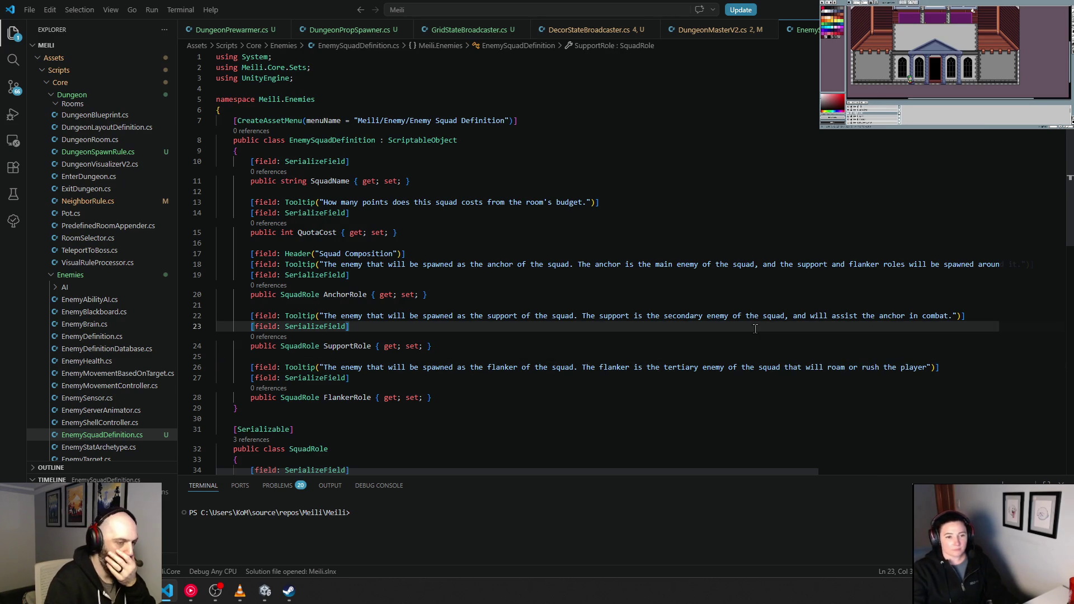
{"action": "left_click", "coordinate": [532, 342]}
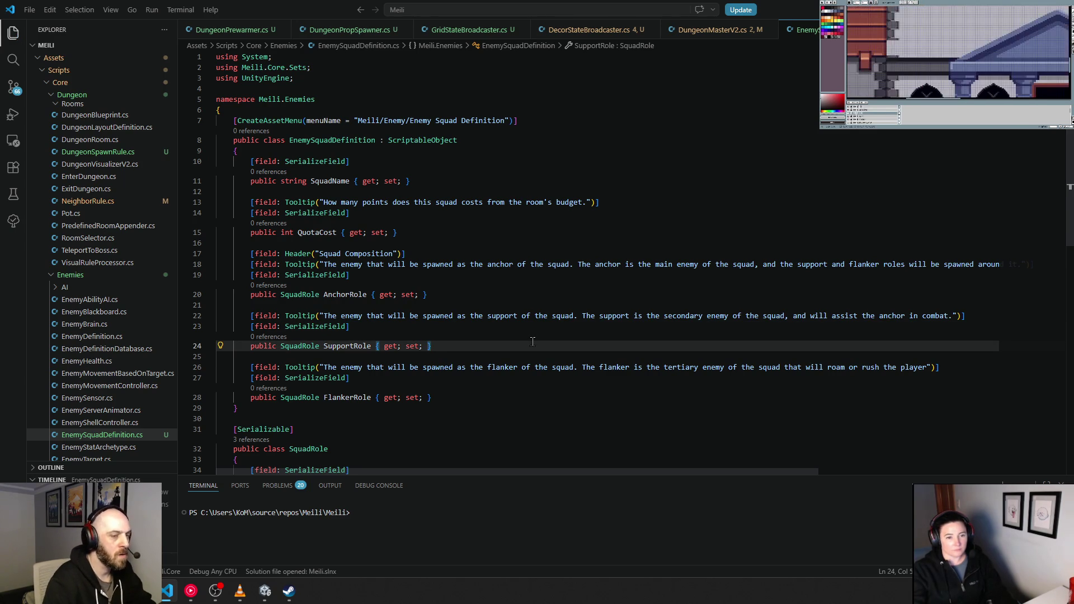
{"action": "scroll", "coordinate": [458, 344], "scroll_direction": "down", "scroll_amount": 5}
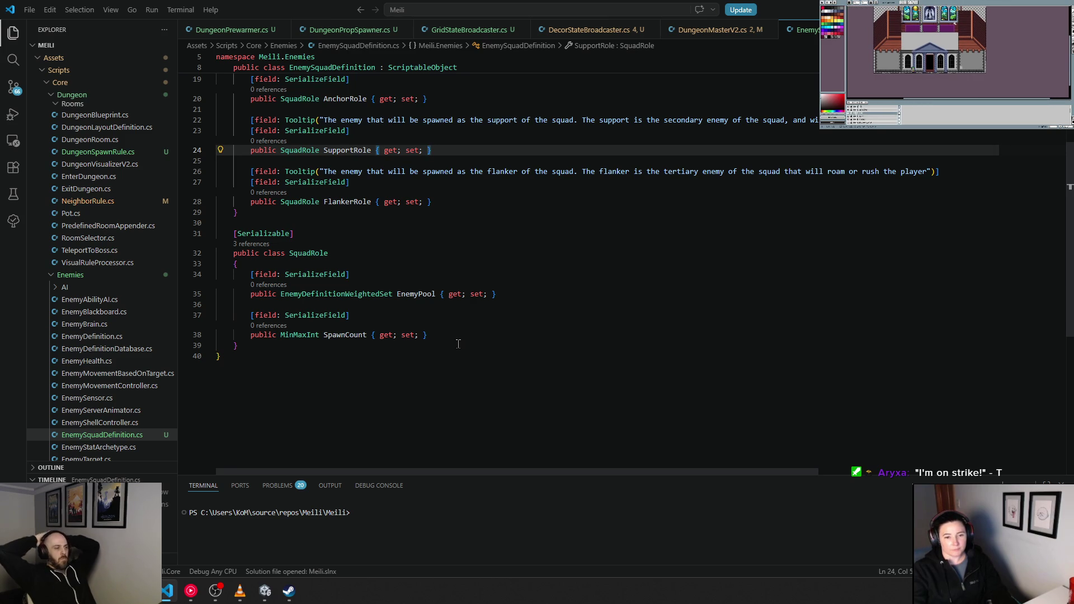
Add a top-of-file comment in EnemySquadDefinition.cs quoting "I'm on strike!", credited to the chat viewer
{"action": "scroll", "coordinate": [458, 343], "scroll_direction": "up", "scroll_amount": 3}
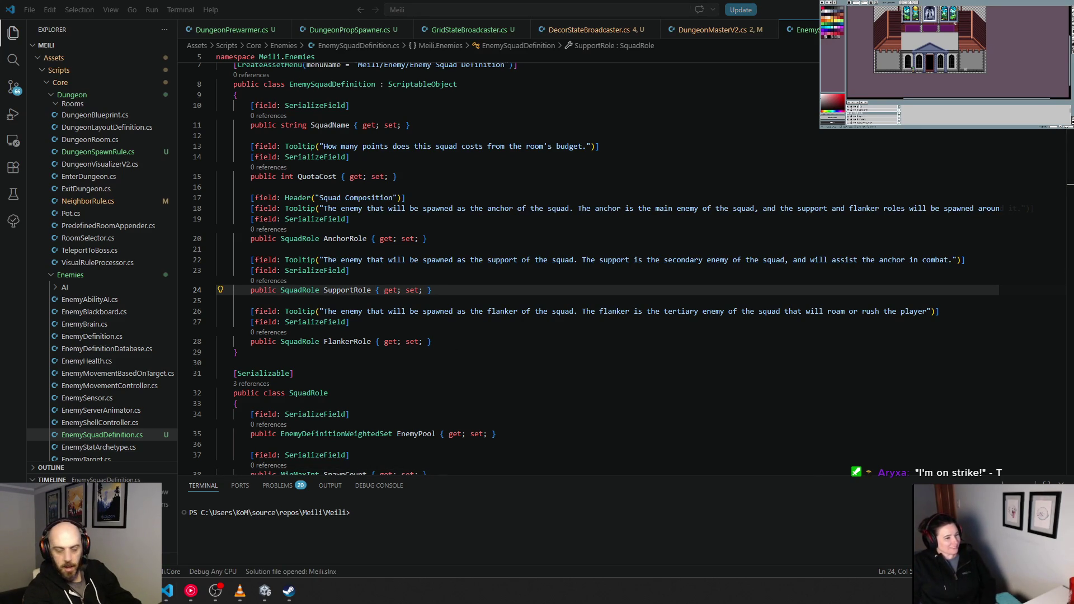
{"action": "scroll", "coordinate": [320, 267], "scroll_direction": "up", "scroll_amount": 2}
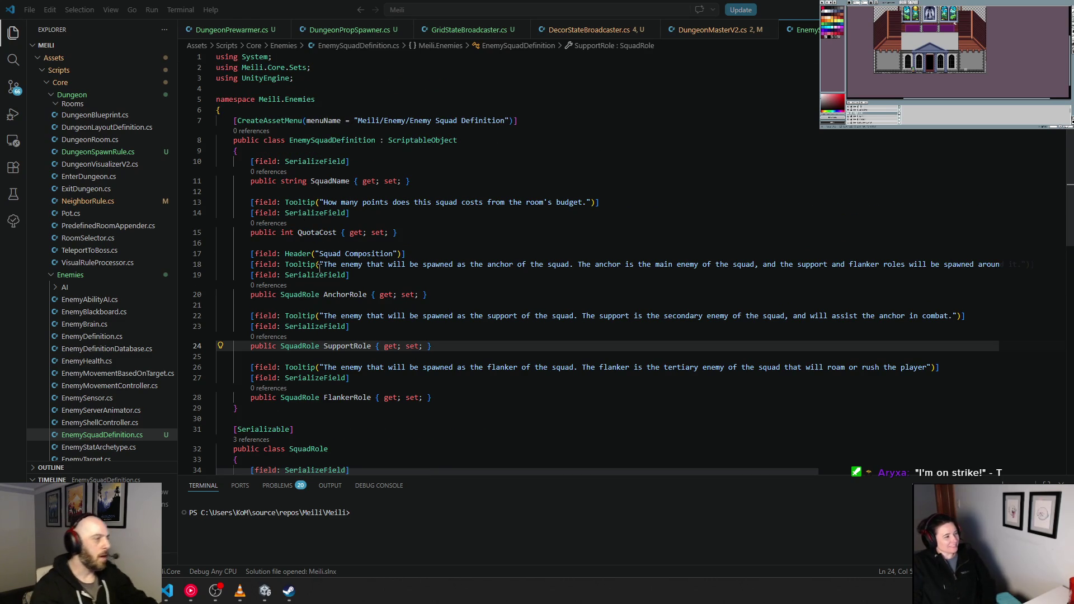
{"action": "key", "text": "ctrl+Home"}
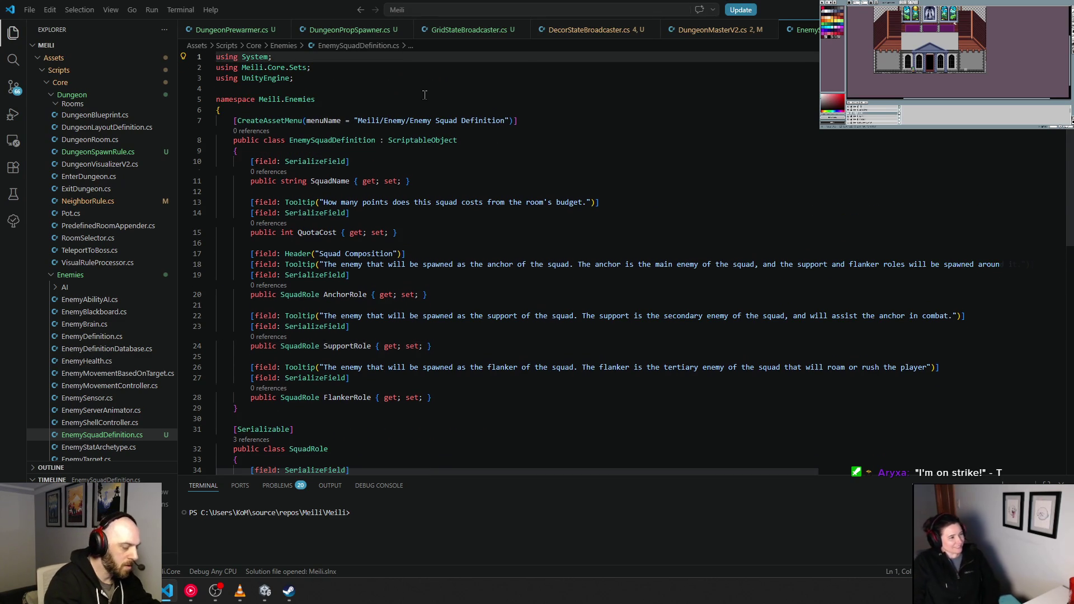
{"action": "key", "text": "Return"}
{"action": "key", "text": "Up"}
{"action": "type", "text": "//\"I'm on strike!\" - "}
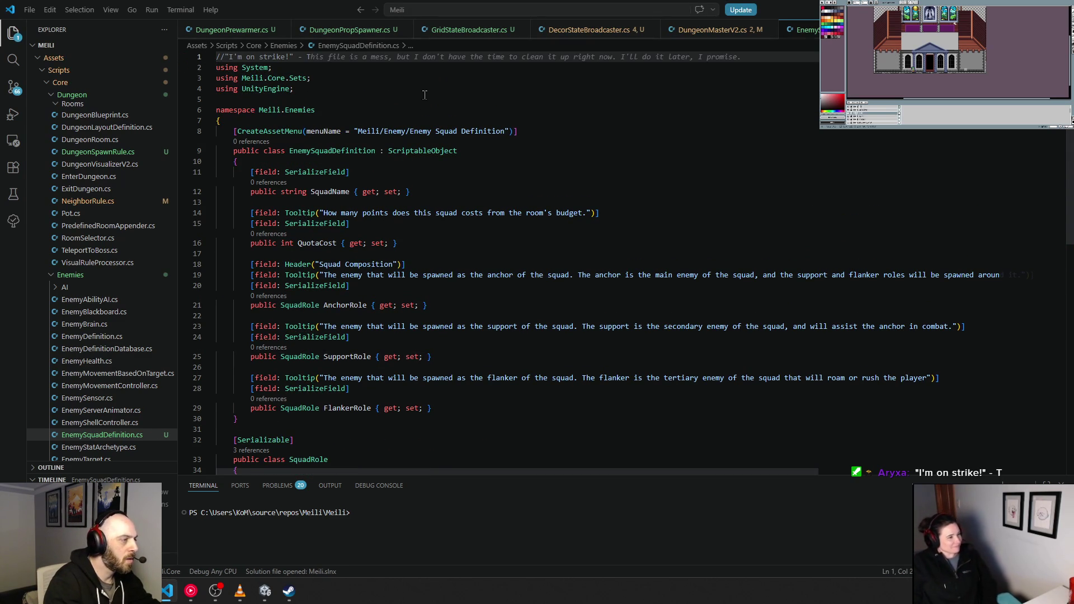
{"action": "type", "text": "T"}
{"action": "key", "text": "Down"}
{"action": "key", "text": "Down"}
{"action": "key", "text": "Down"}
{"action": "key", "text": "Down"}
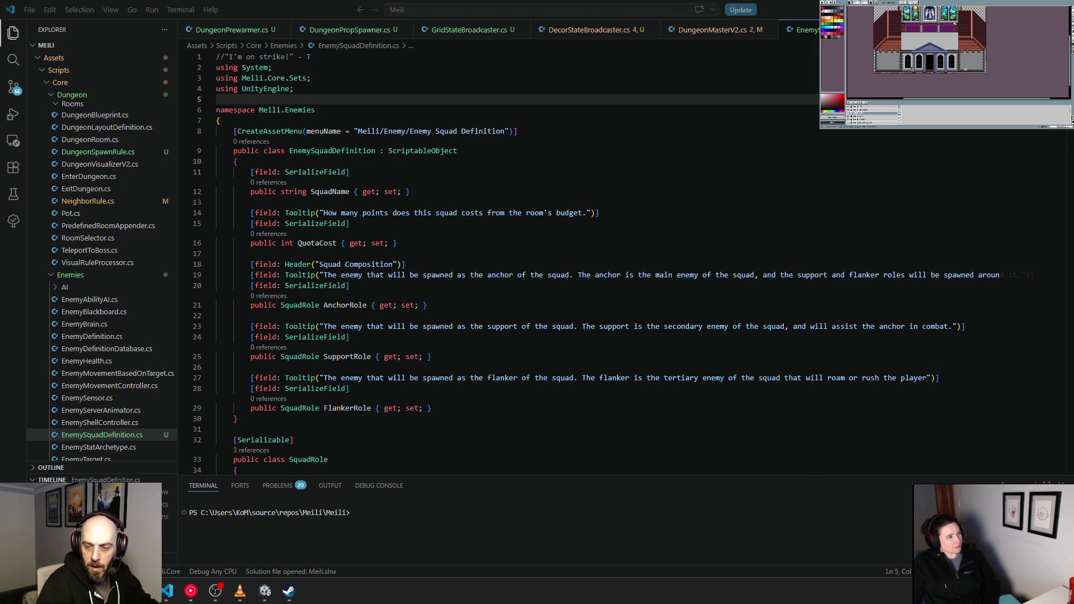
{"action": "left_click", "coordinate": [227, 56]}
{"action": "type", "text": "Ar"}
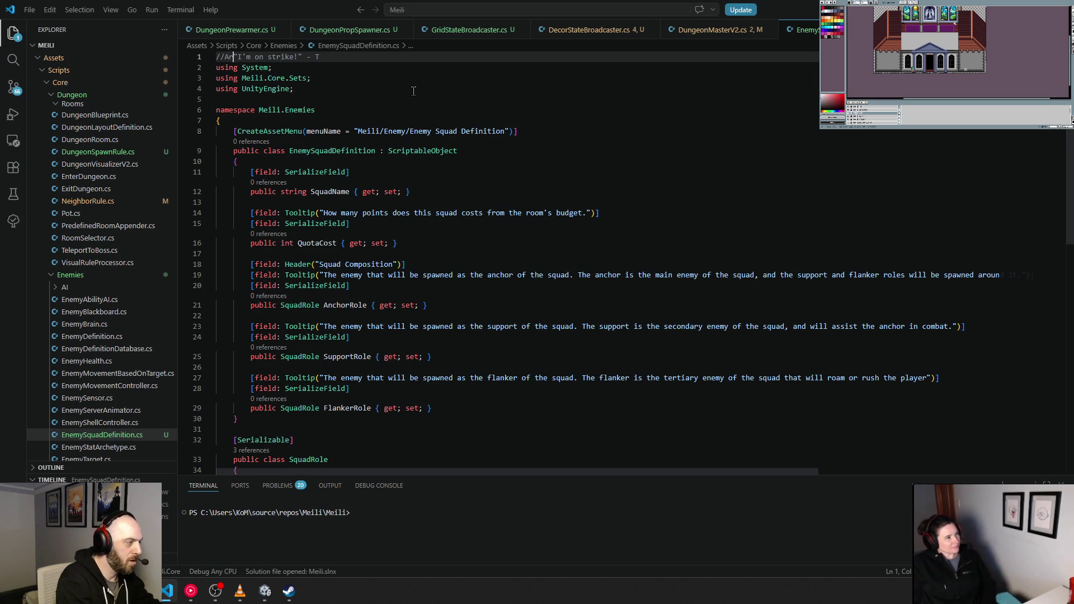
{"action": "type", "text": "yxa:"}
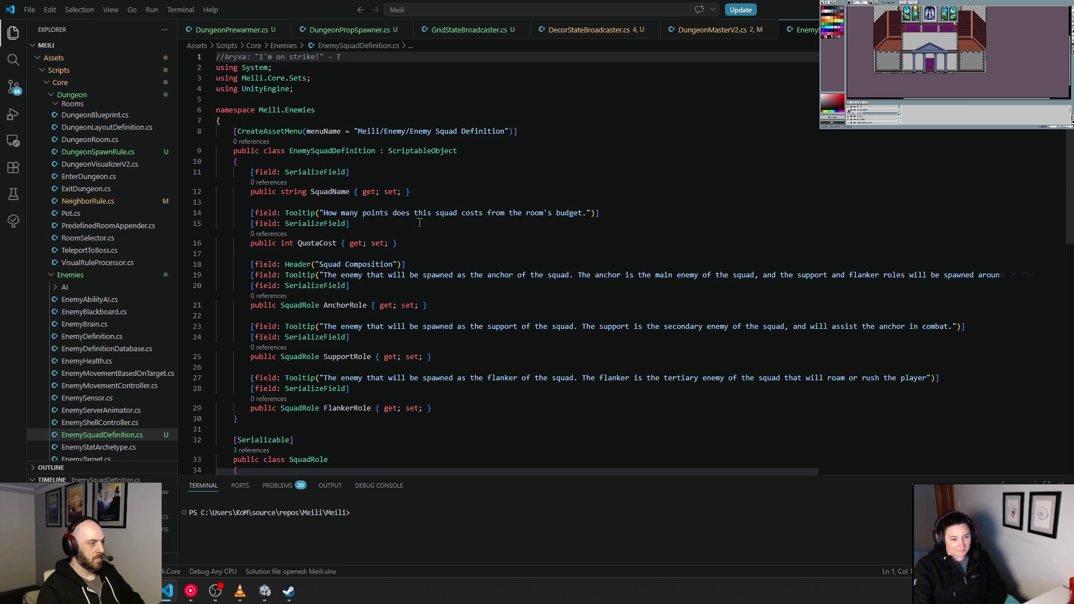
Open Zone.cs through Go to File and scroll down to the Depth class
{"action": "left_click", "coordinate": [464, 7]}
{"action": "type", "text": "zone"}
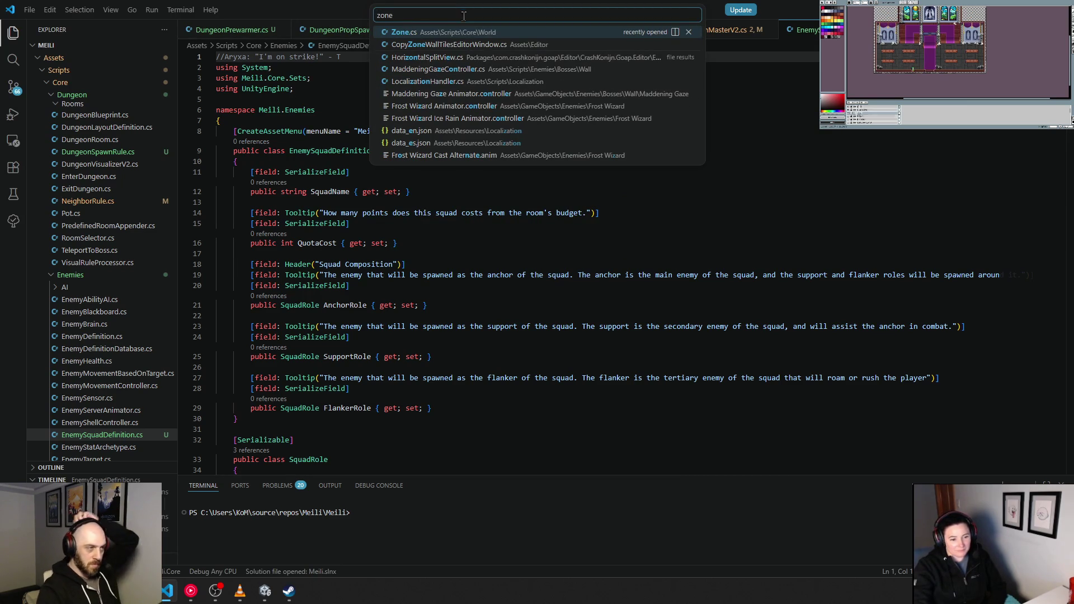
{"action": "left_click", "coordinate": [469, 36]}
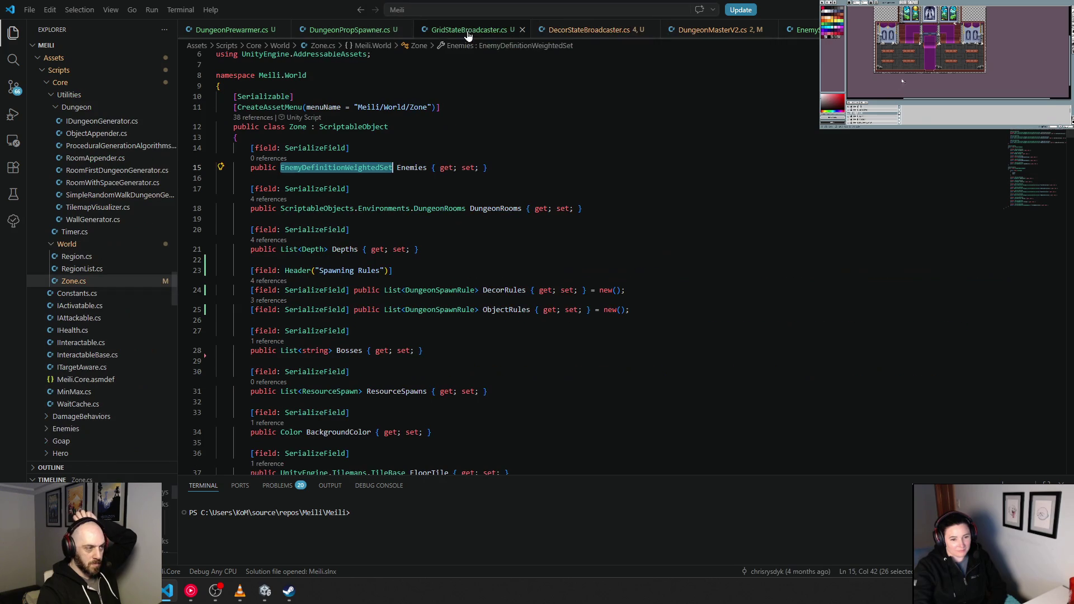
{"action": "left_click", "coordinate": [451, 242]}
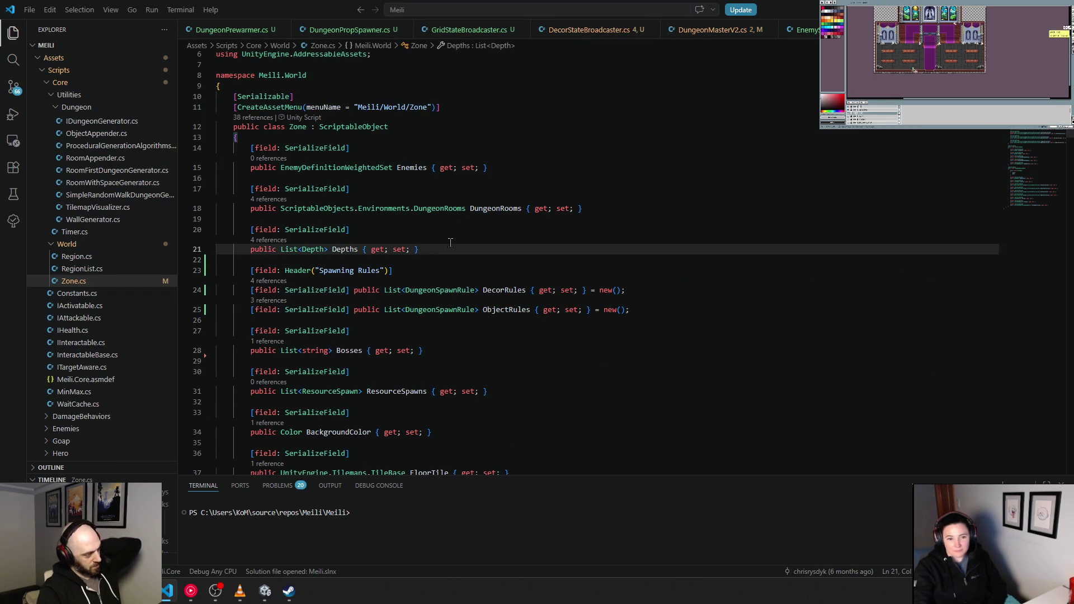
{"action": "scroll", "coordinate": [450, 242], "scroll_direction": "down", "scroll_amount": 3}
{"action": "scroll", "coordinate": [448, 251], "scroll_direction": "down", "scroll_amount": 5}
{"action": "scroll", "coordinate": [439, 268], "scroll_direction": "down", "scroll_amount": 6}
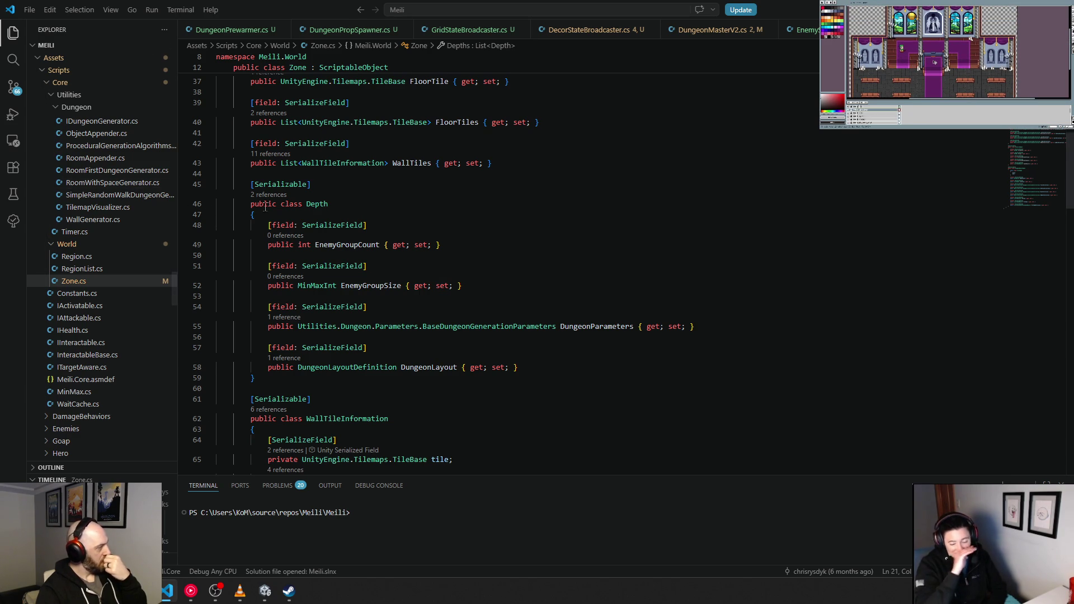
Insert a [field: SerializeField] attribute line at the top of the Depth class
{"action": "left_click", "coordinate": [367, 215]}
{"action": "key", "text": "Return"}
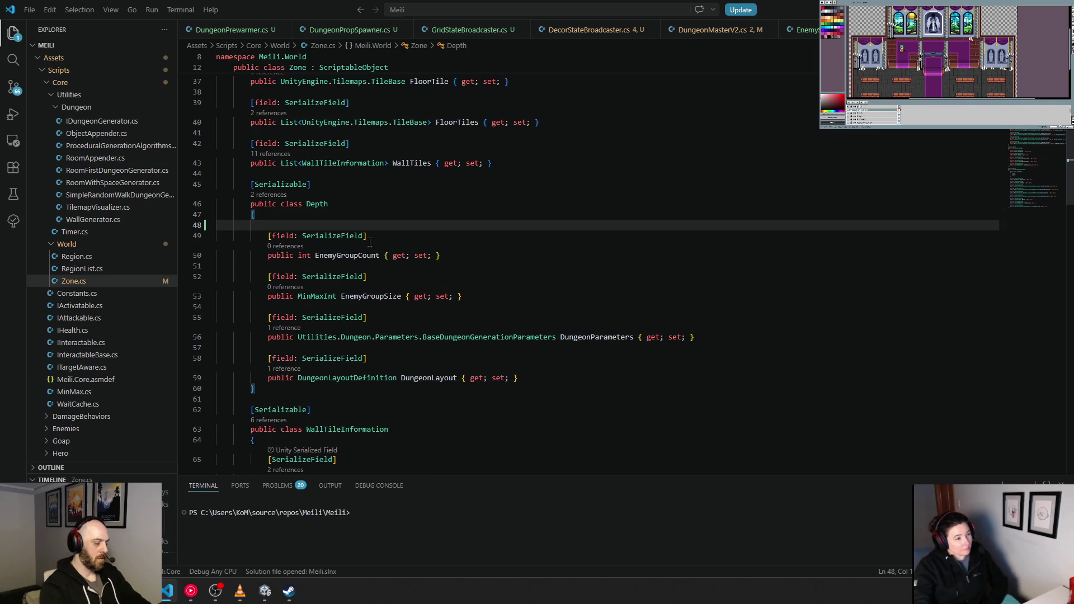
{"action": "type", "text": "[field"}
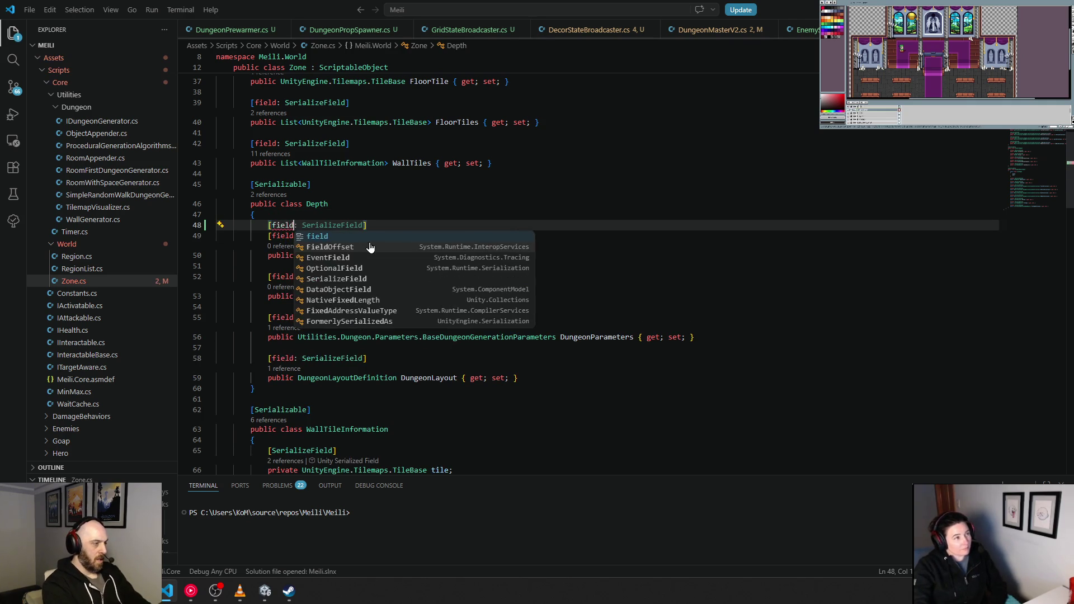
{"action": "type", "text": ": Serialize"}
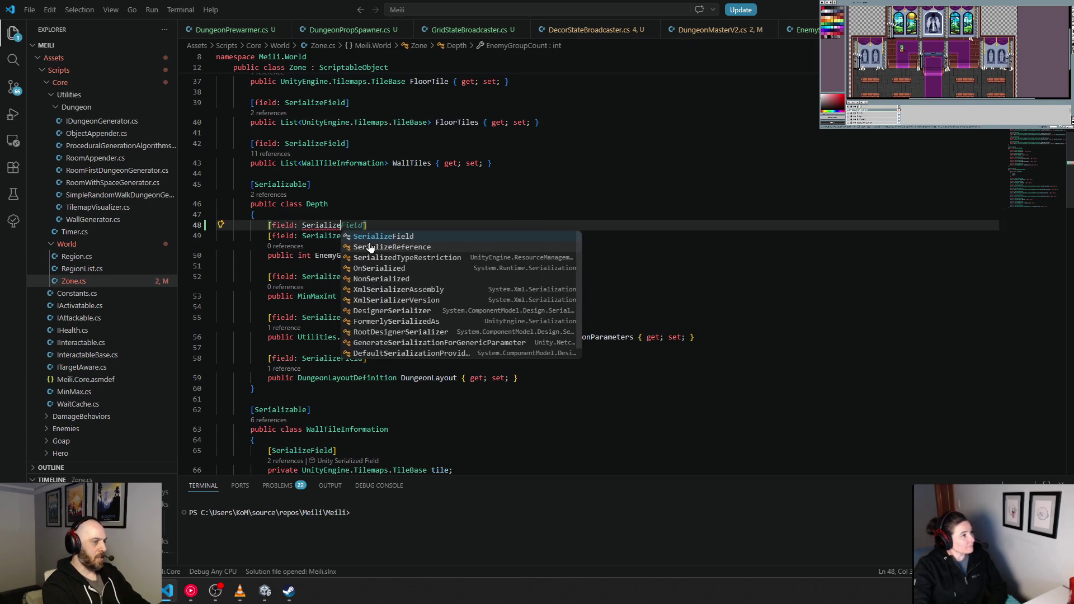
{"action": "key", "text": "Tab"}
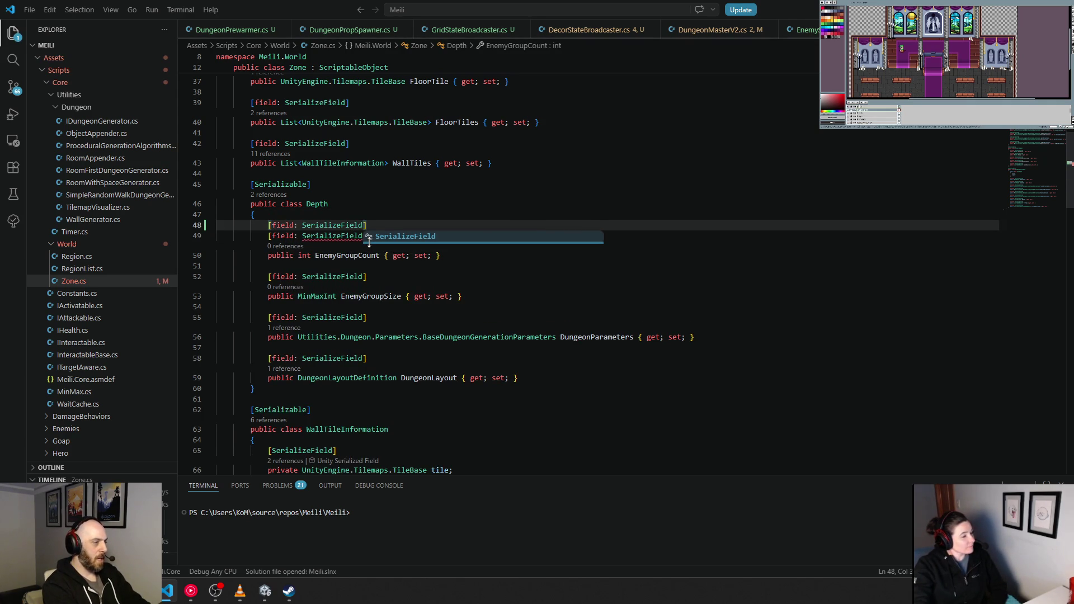
{"action": "key", "text": "Return"}
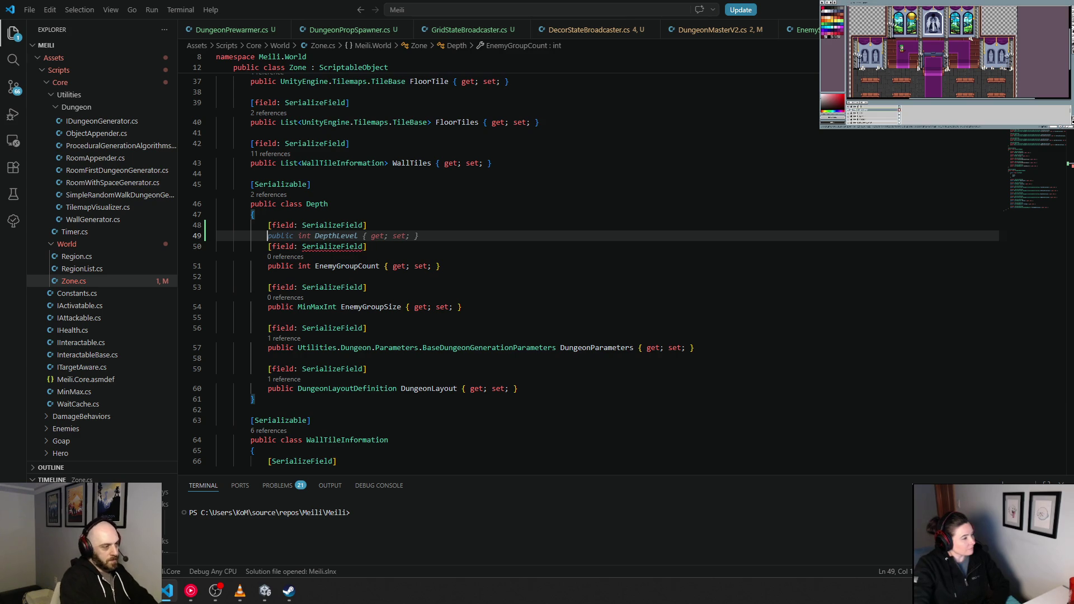
Declare public float ThreatDensity { get; set; } = 0.25f, then start a new attribute line above it
{"action": "type", "text": "p"}
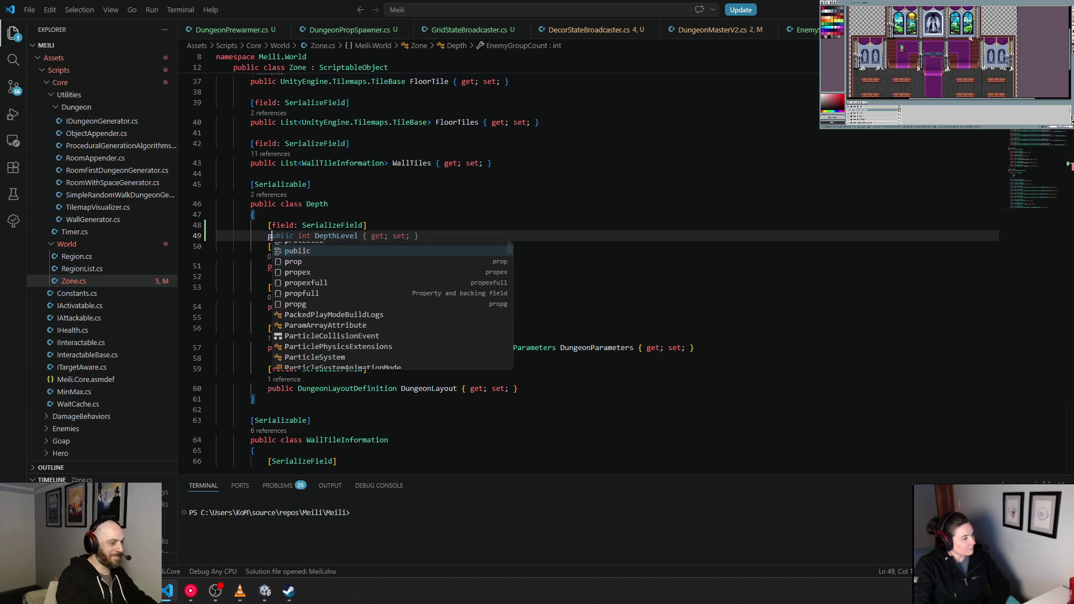
{"action": "type", "text": "ublic floa"}
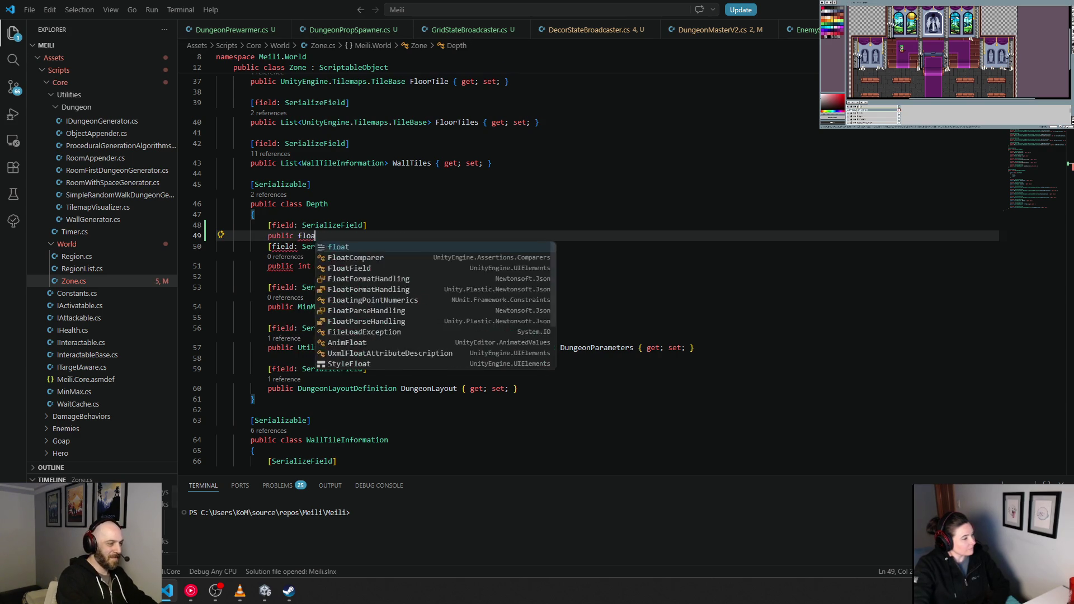
{"action": "type", "text": "t Threa"}
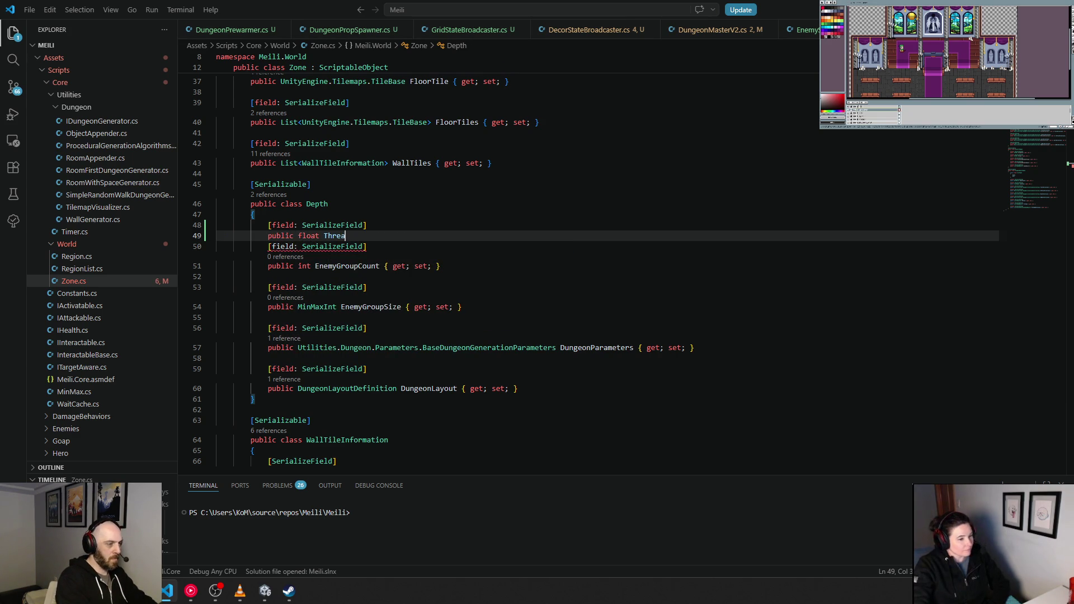
{"action": "type", "text": "tDensity"}
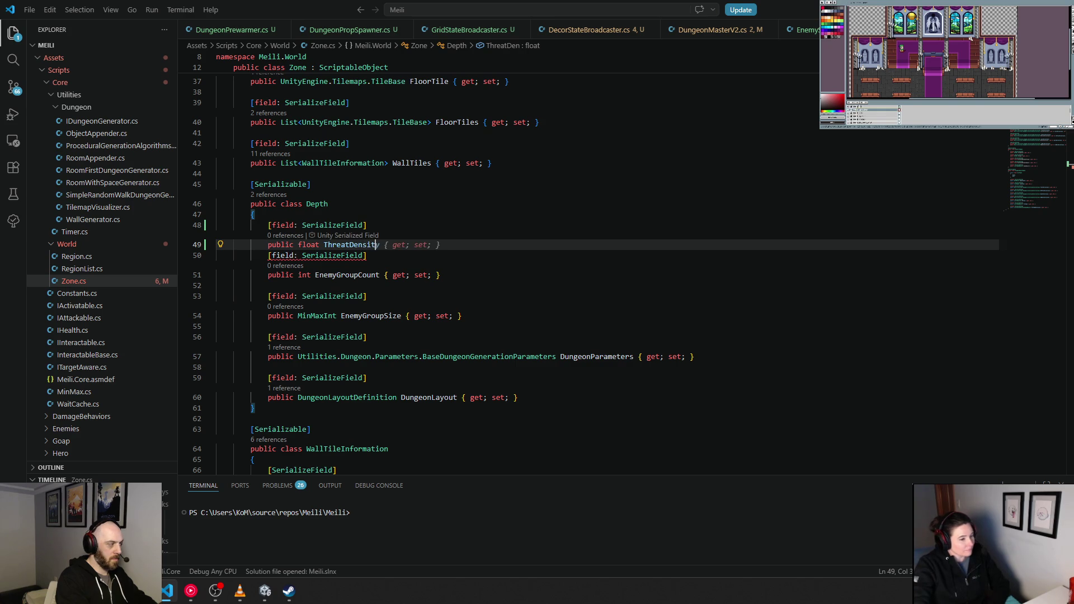
{"action": "type", "text": " { "}
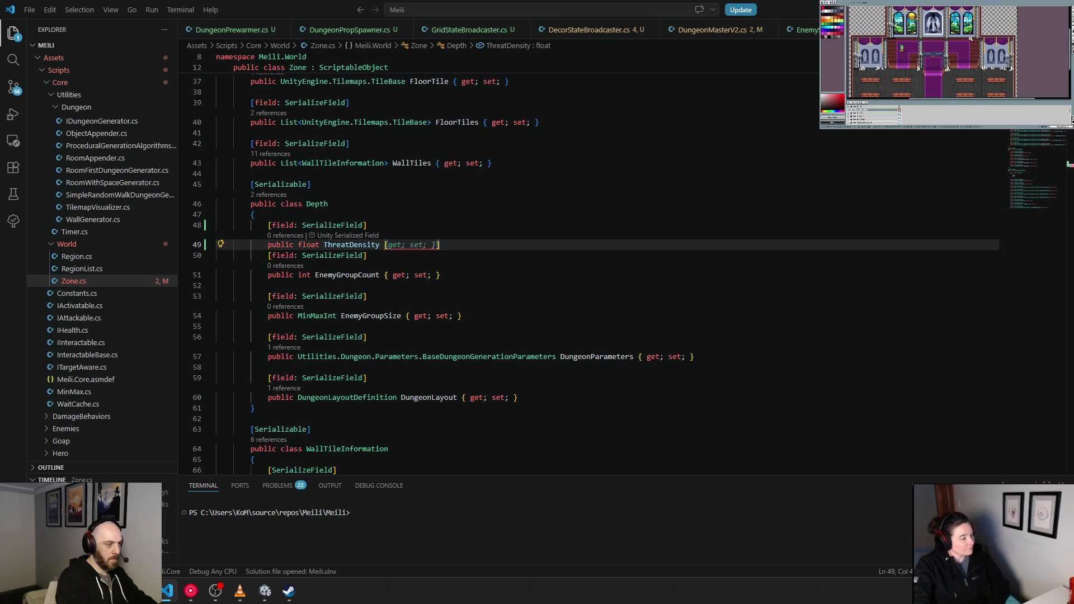
{"action": "type", "text": "get; s"}
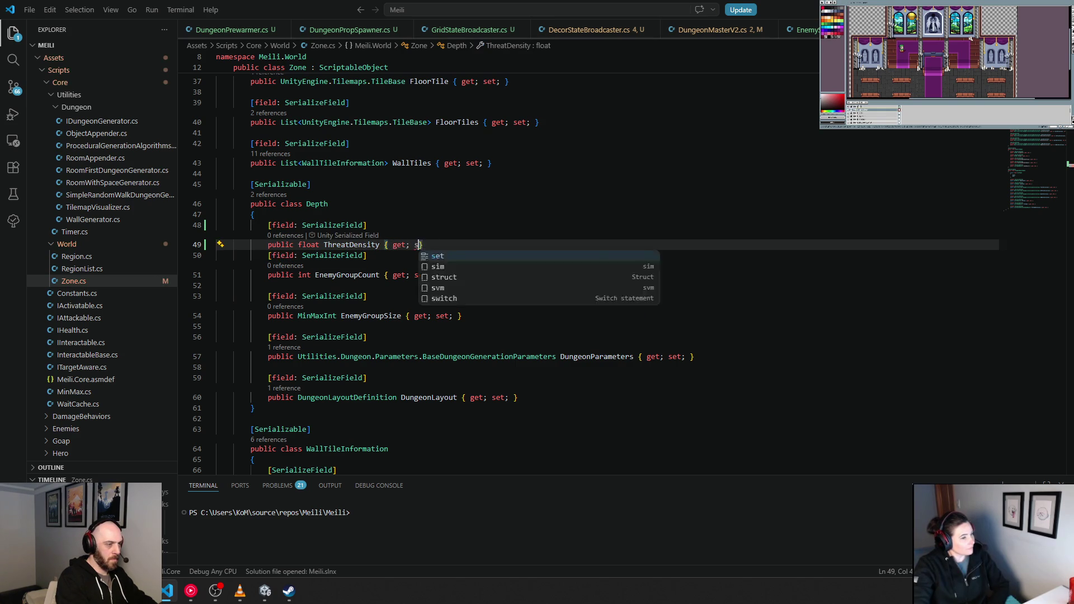
{"action": "type", "text": "et; }"}
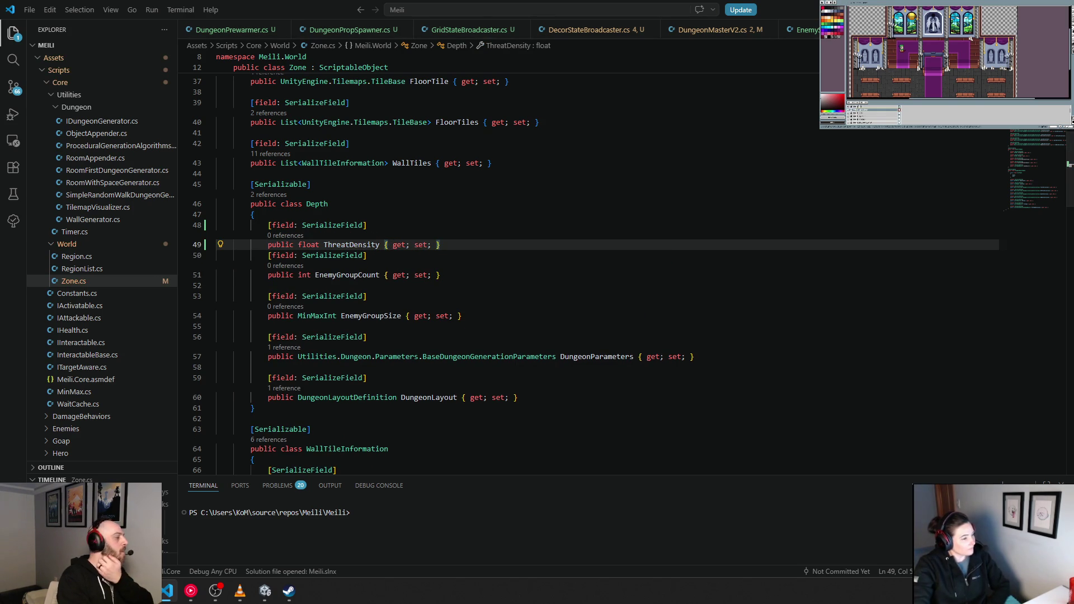
{"action": "type", "text": " = "}
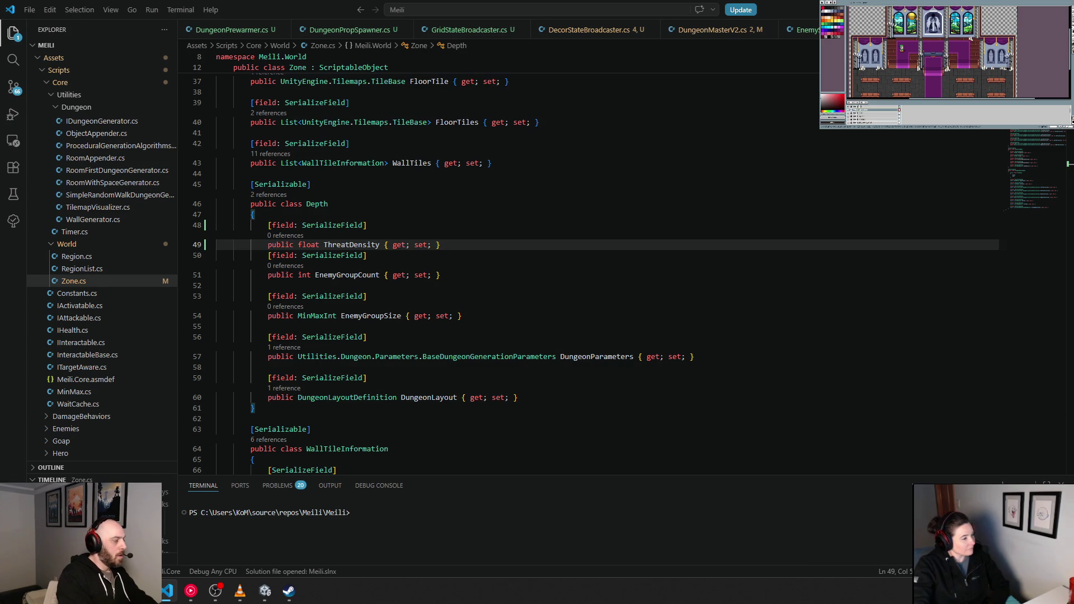
{"action": "type", "text": ".25"}
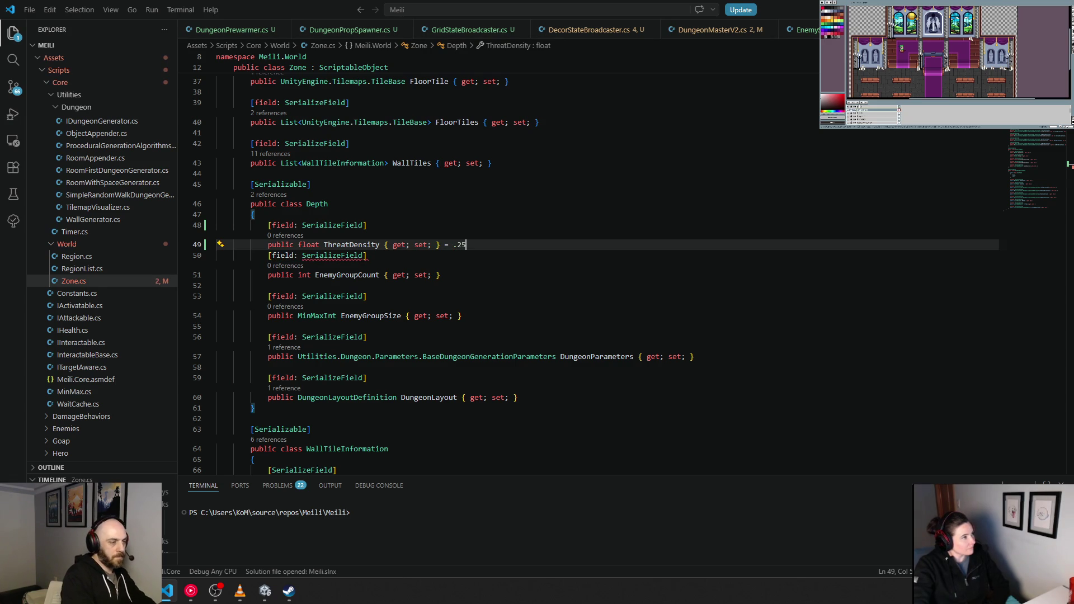
{"action": "type", "text": "f"}
{"action": "key", "text": "Left"}
{"action": "key", "text": "Left"}
{"action": "key", "text": "Left"}
{"action": "type", "text": "-"}
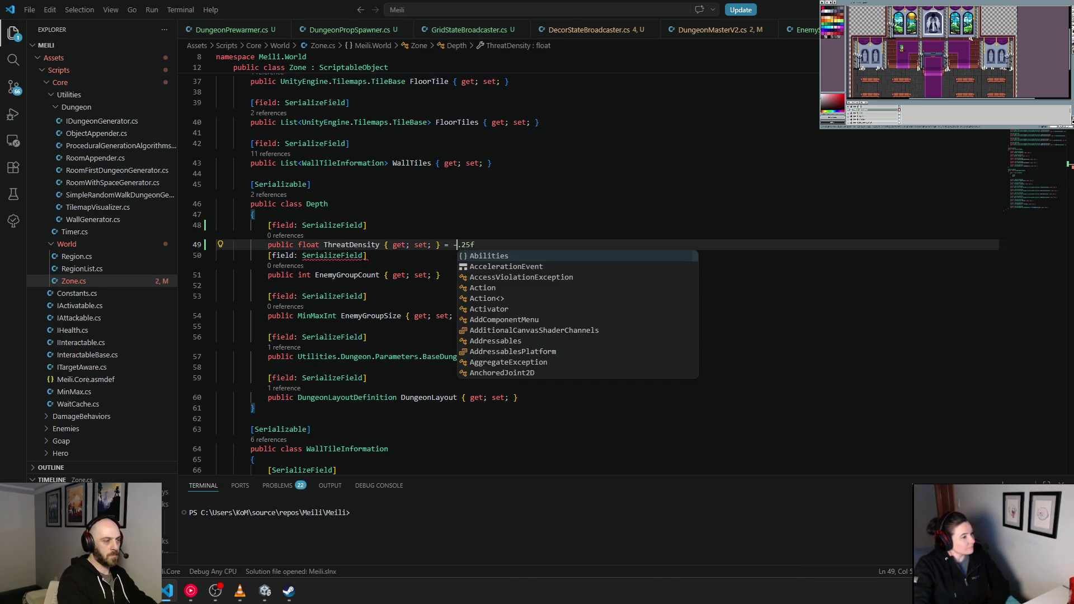
{"action": "key", "text": "BackSpace"}
{"action": "type", "text": "0"}
{"action": "left_click", "coordinate": [267, 225]}
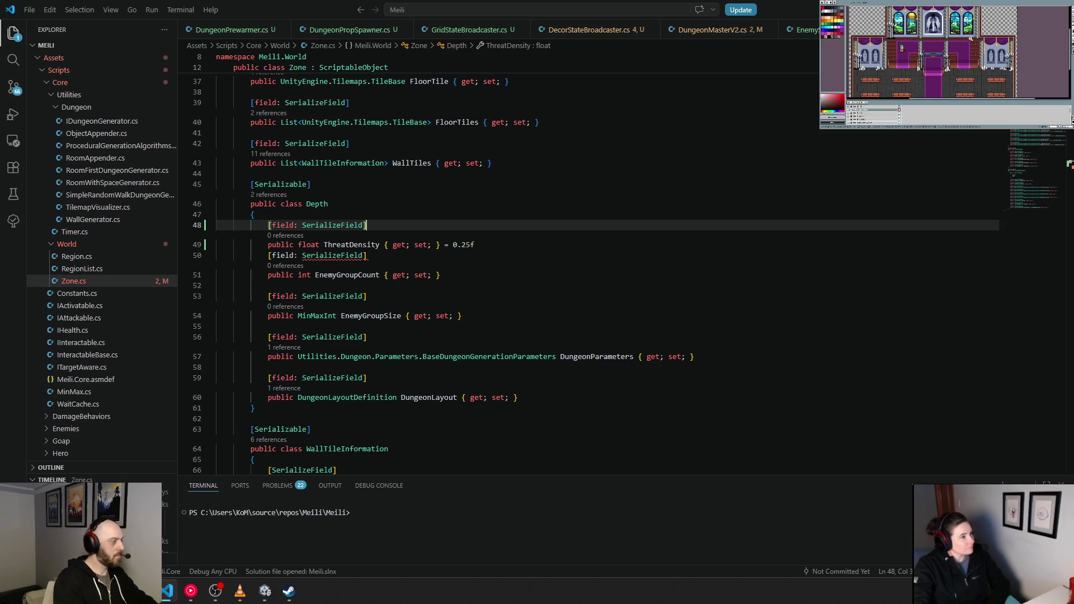
{"action": "key", "text": "ctrl+shift+Return"}
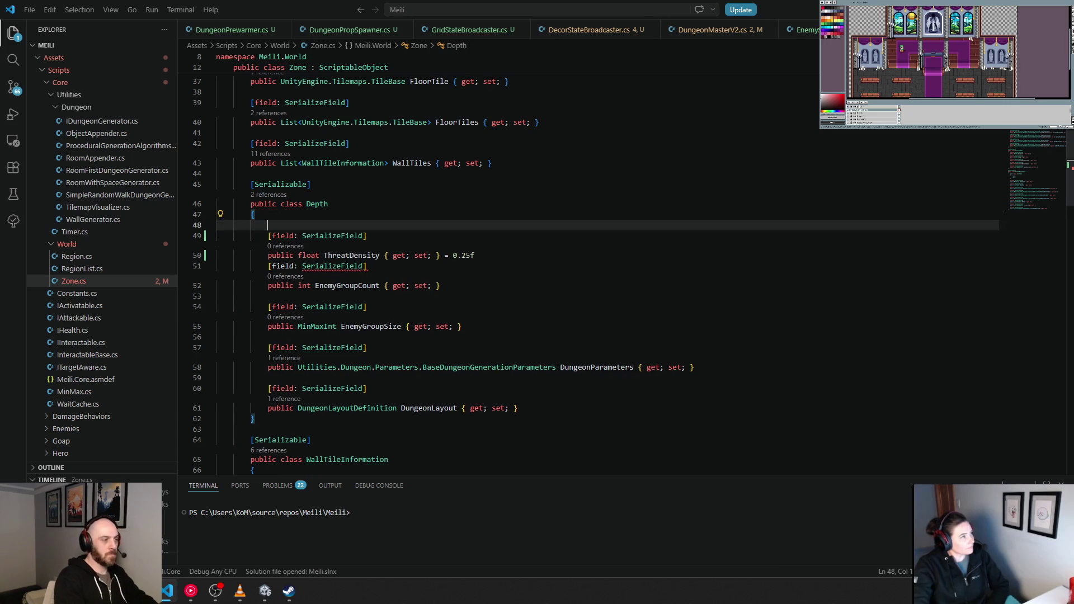
{"action": "type", "text": "["}
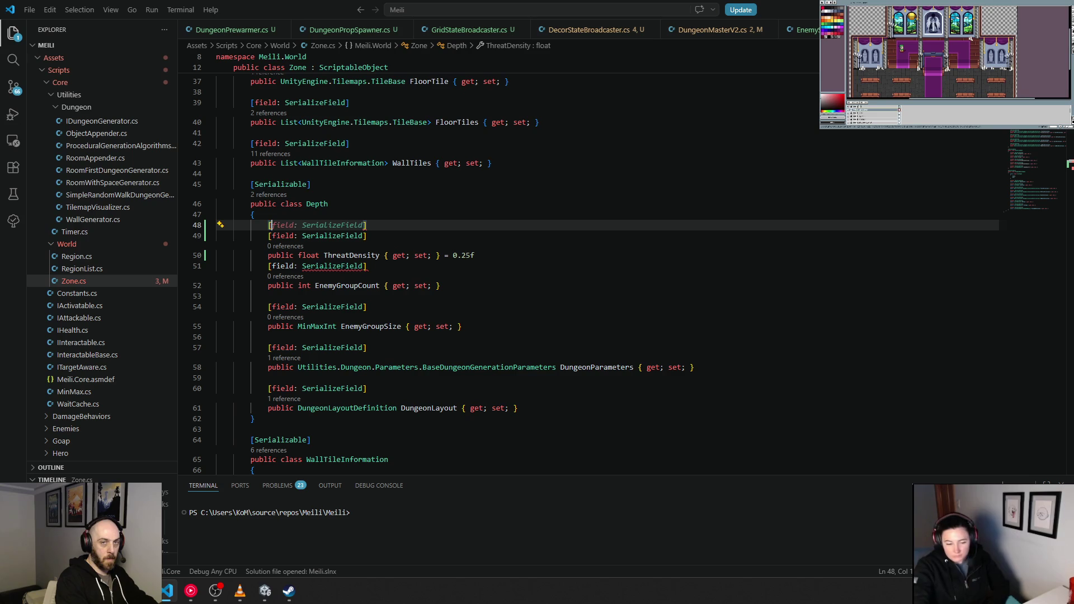
{"action": "key", "text": "Escape"}
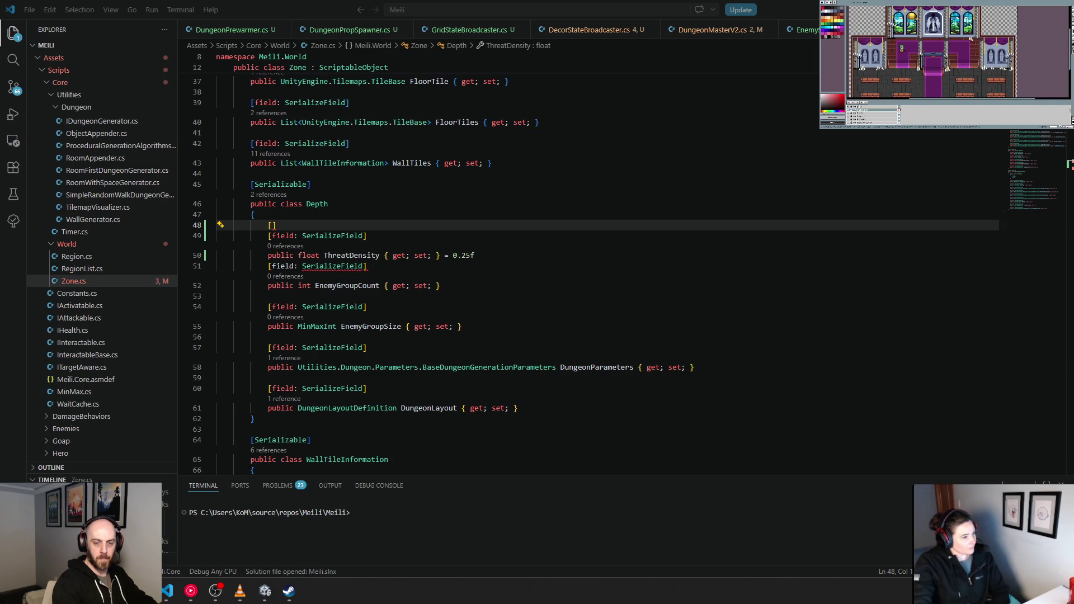
Give ThreatDensity the tooltip "Multiplier for room size to determine the point budget (e.g. 0.25). Higher = More enemies"
{"action": "left_click", "coordinate": [502, 256]}
{"action": "key", "text": "Return"}
{"action": "key", "text": "Return"}
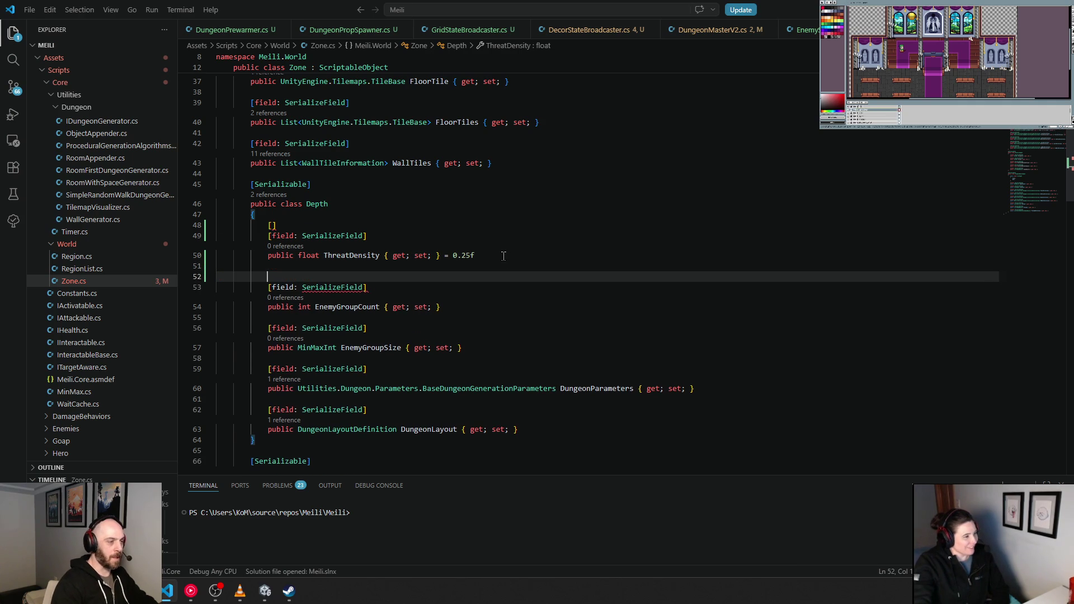
{"action": "left_click", "coordinate": [477, 226]}
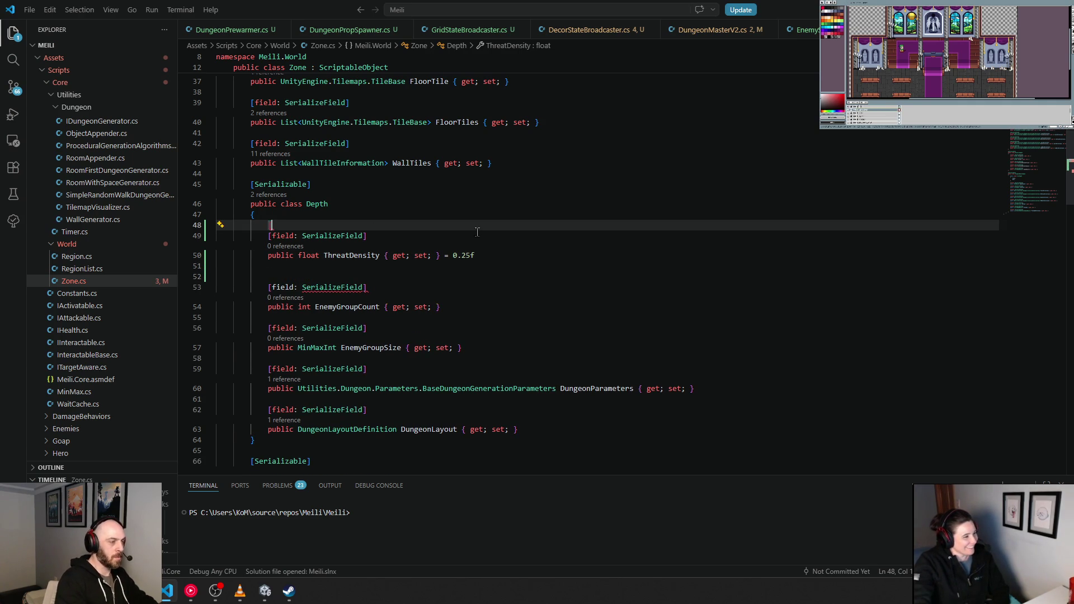
{"action": "type", "text": "field"}
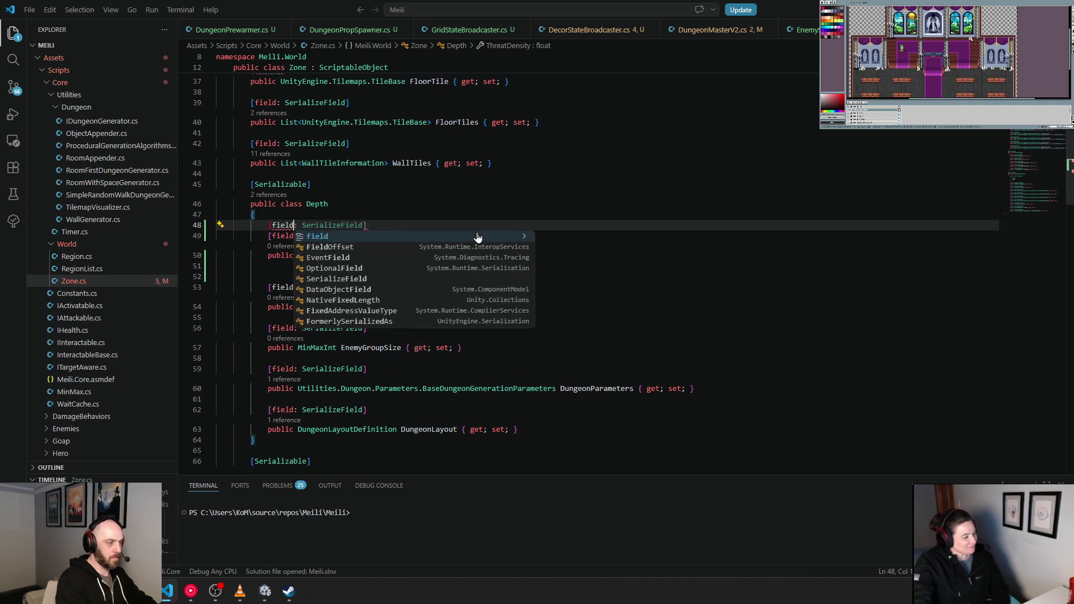
{"action": "type", "text": ": Tootlti"}
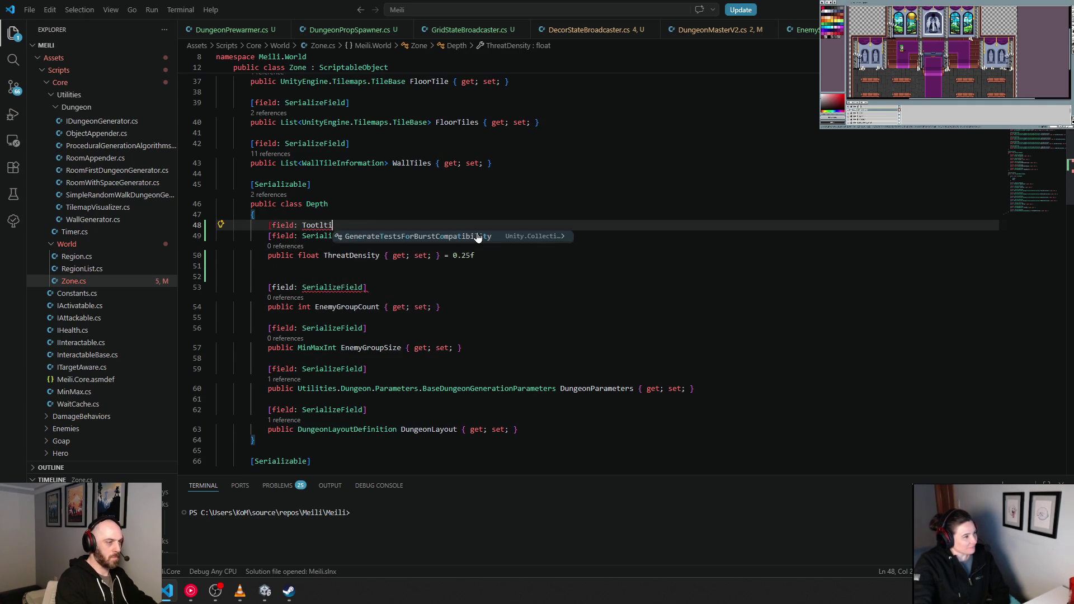
{"action": "key", "text": "BackSpace"}
{"action": "type", "text": "p"}
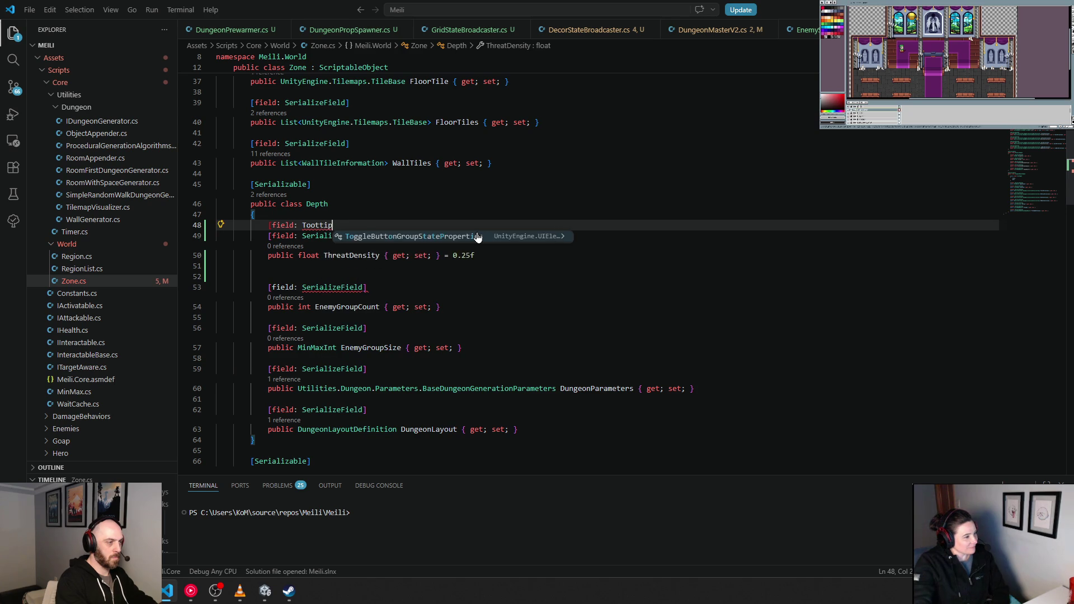
{"action": "key", "text": "BackSpace"}
{"action": "key", "text": "BackSpace"}
{"action": "key", "text": "BackSpace"}
{"action": "type", "text": "ltip"}
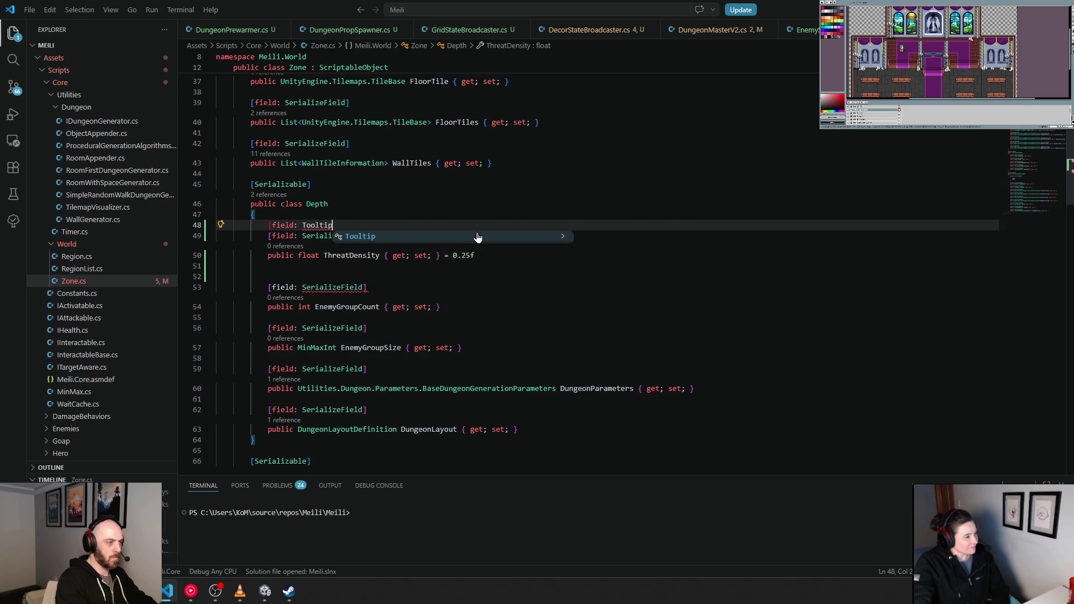
{"action": "type", "text": "(\""}
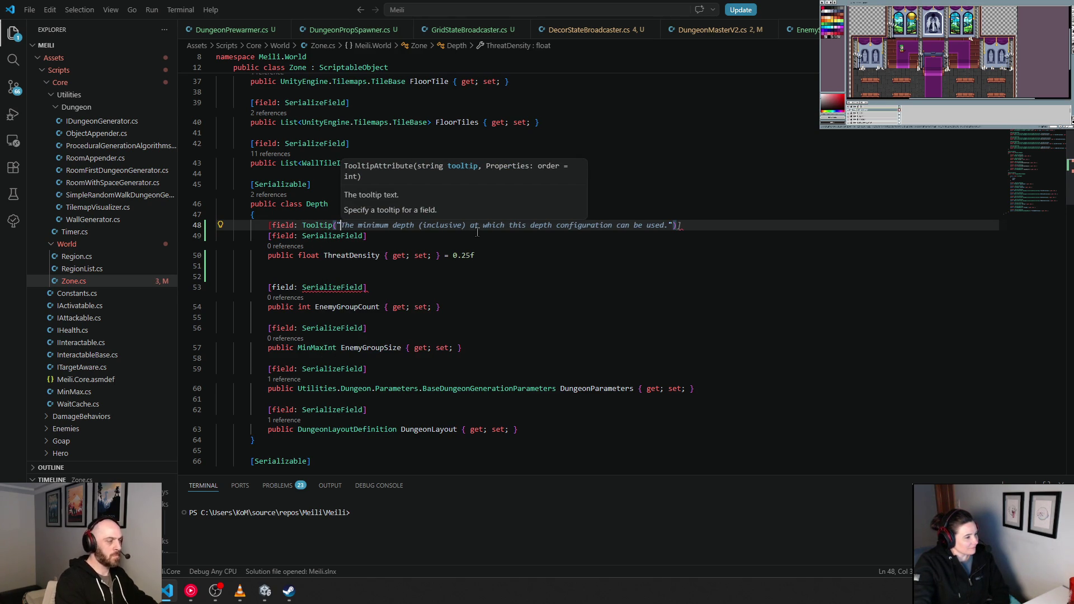
{"action": "type", "text": "Mu"}
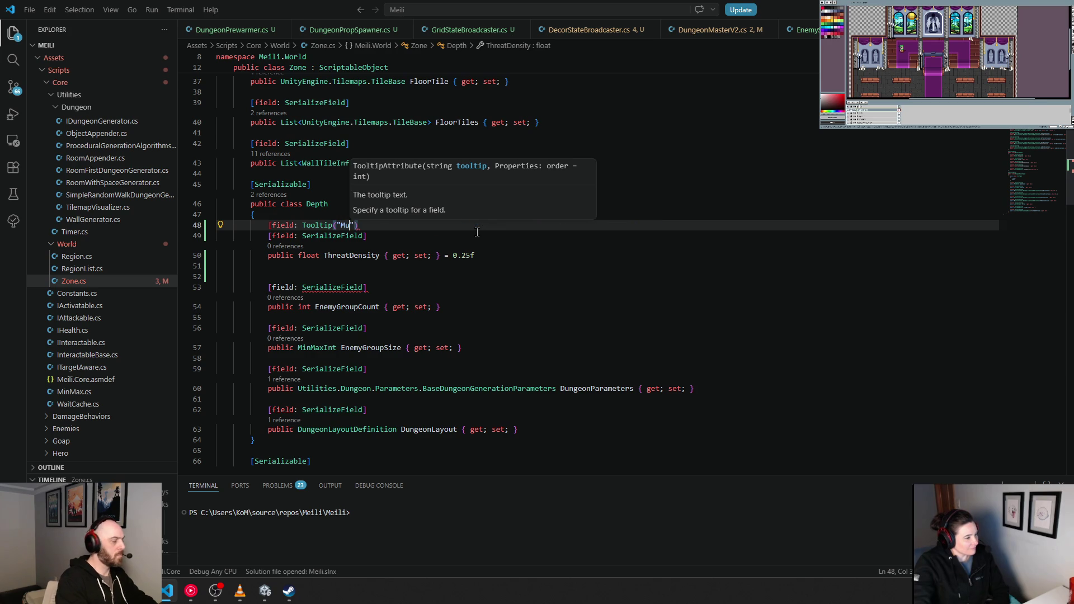
{"action": "type", "text": "ltiplier "}
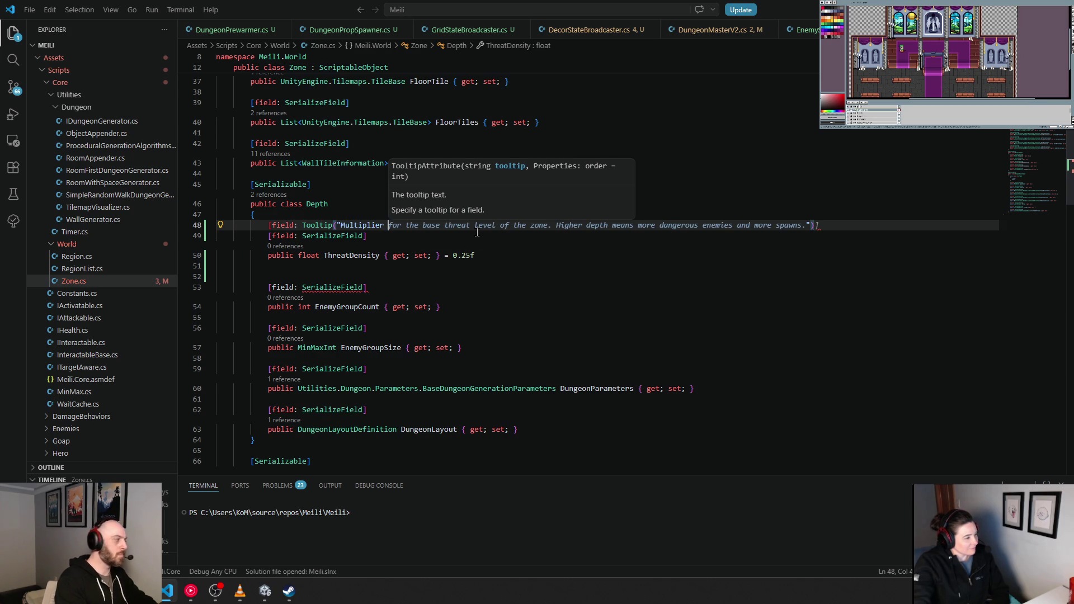
{"action": "type", "text": "for room size "}
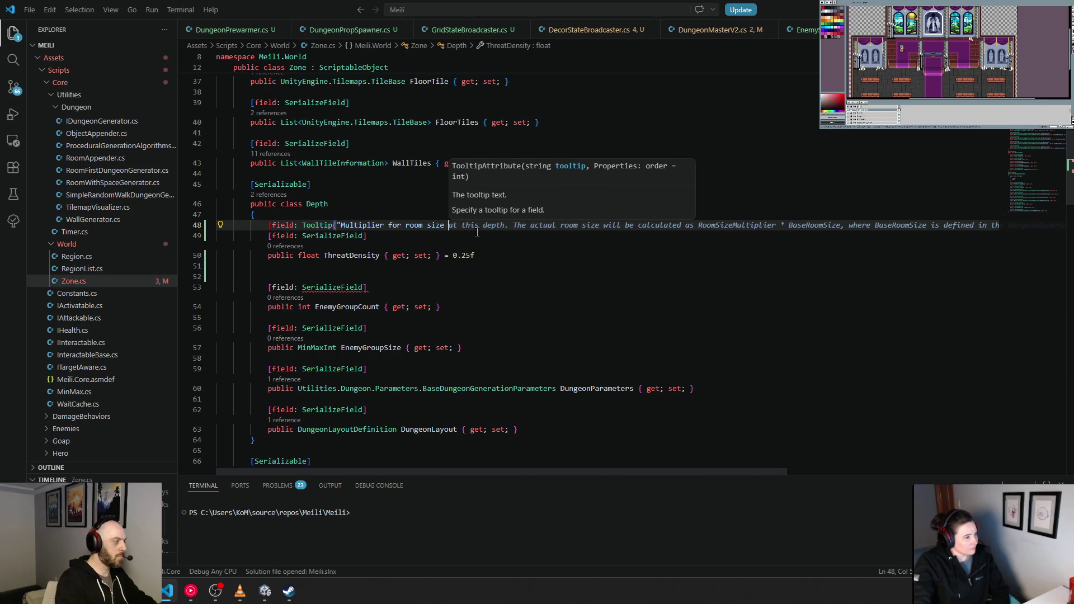
{"action": "type", "text": "to determine "}
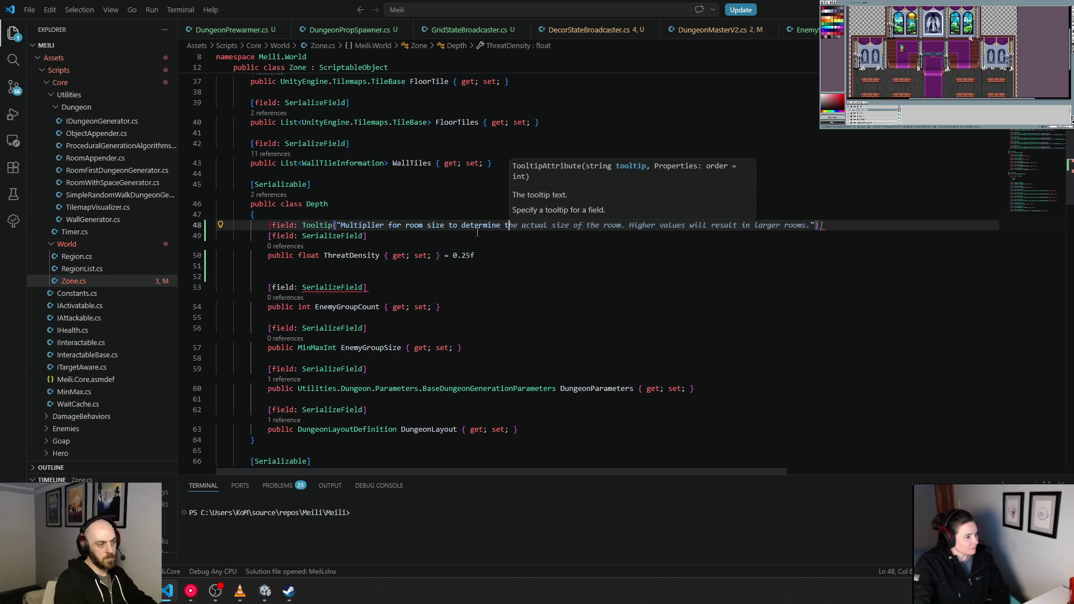
{"action": "type", "text": "the point b"}
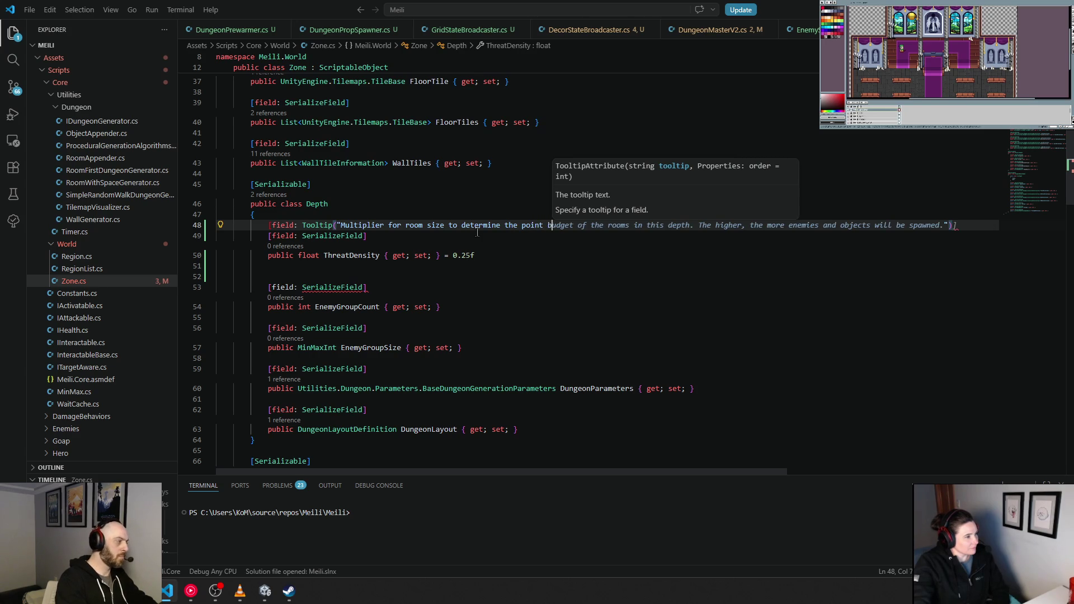
{"action": "type", "text": "udget"}
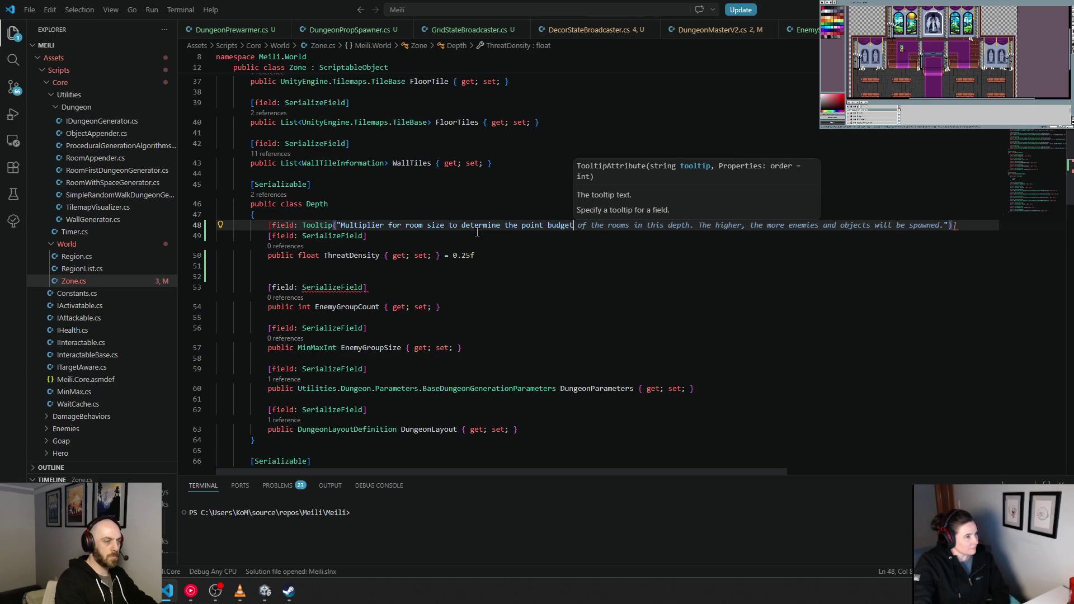
{"action": "type", "text": " (eg"}
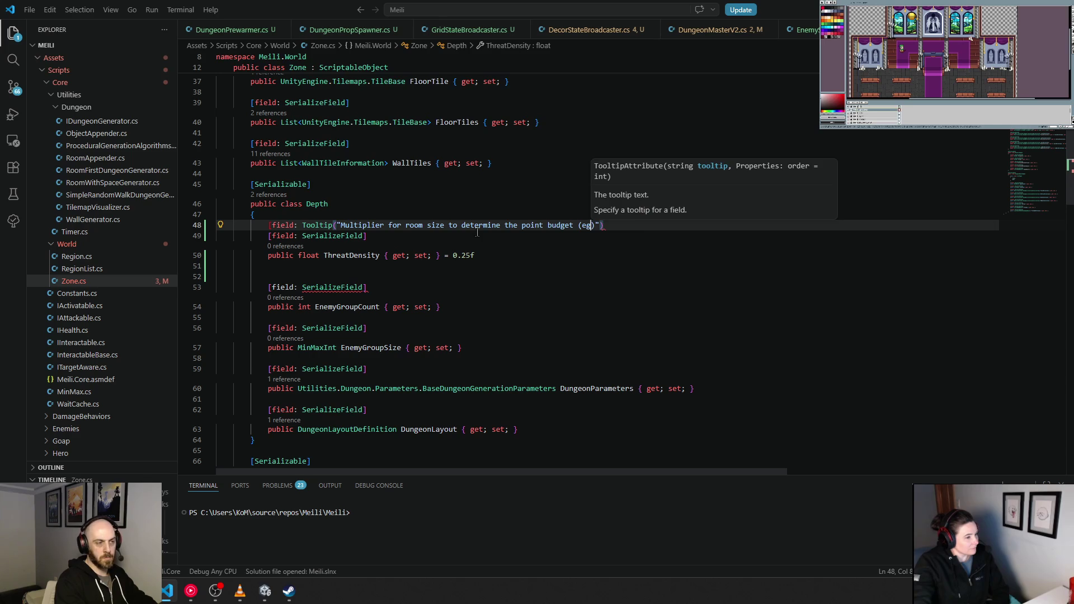
{"action": "key", "text": "BackSpace"}
{"action": "type", "text": ".g."}
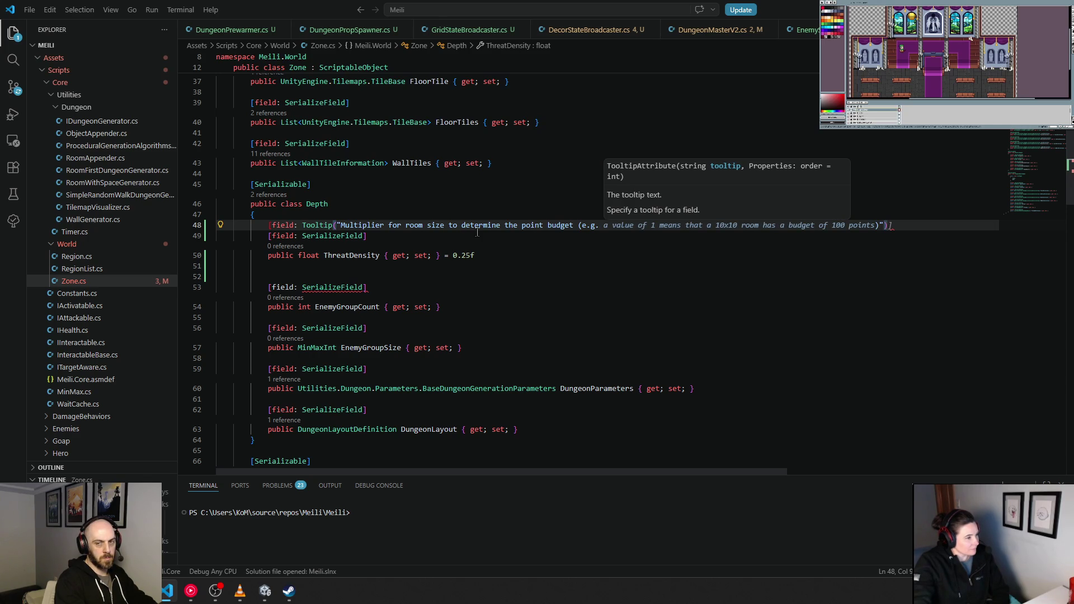
{"action": "type", "text": " 0.25"}
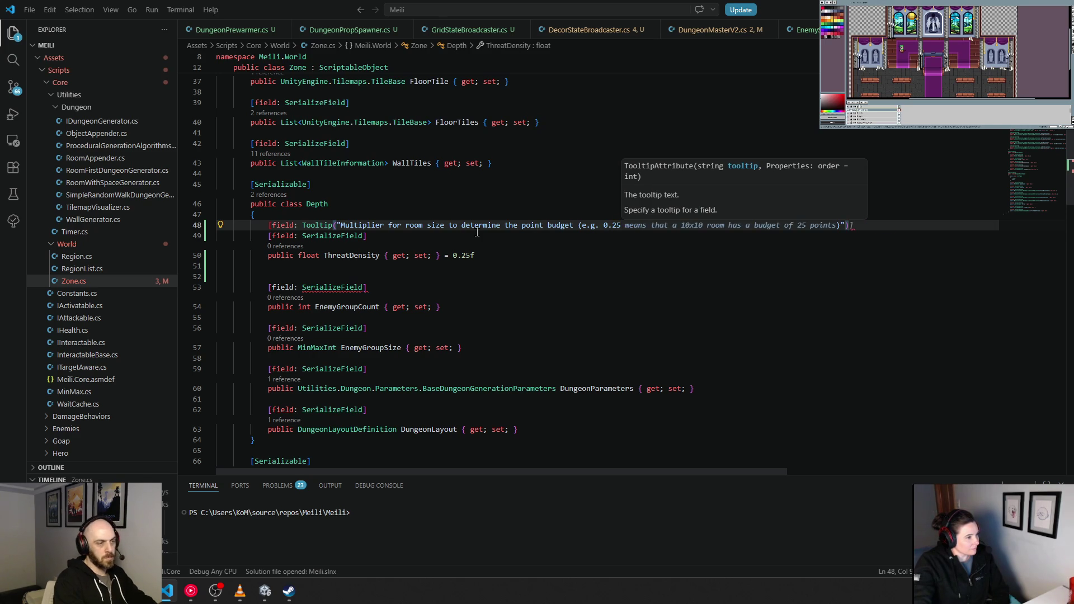
{"action": "type", "text": ")"}
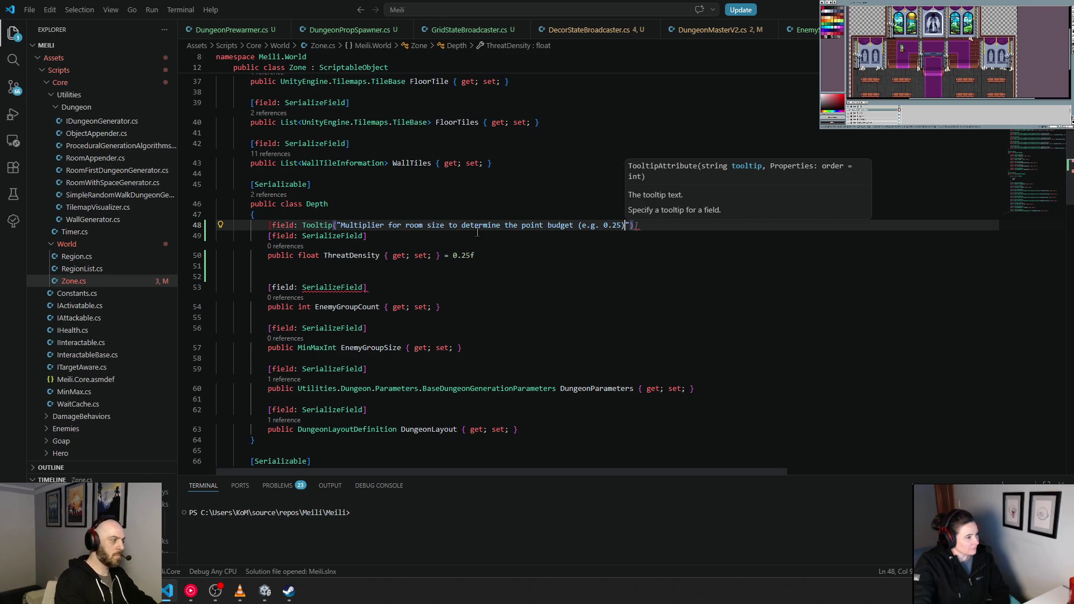
{"action": "type", "text": ". Higher "}
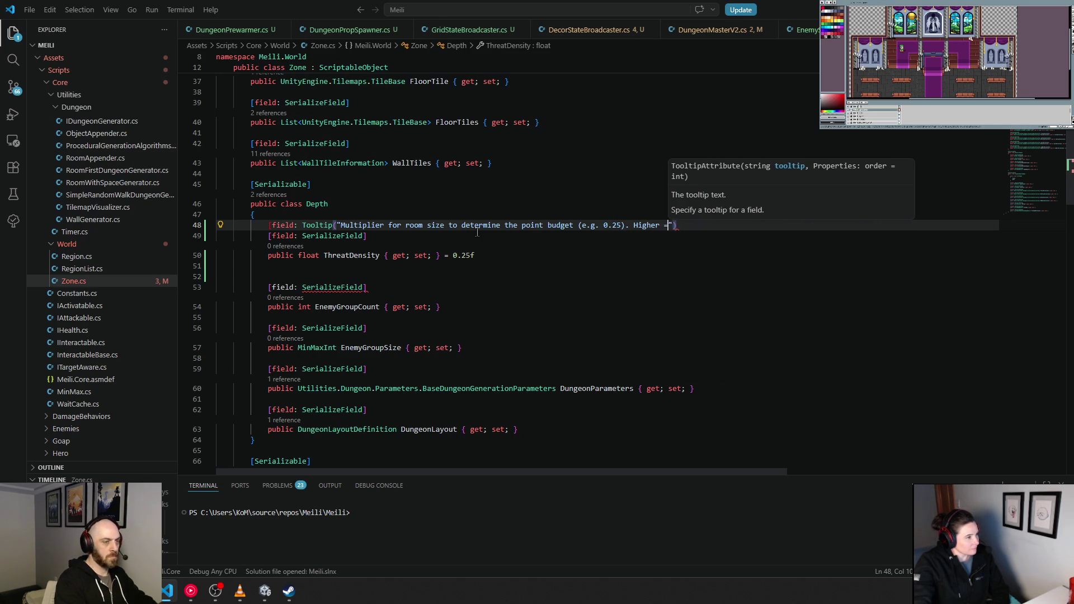
{"action": "type", "text": "= More "}
{"action": "type", "text": "ene"}
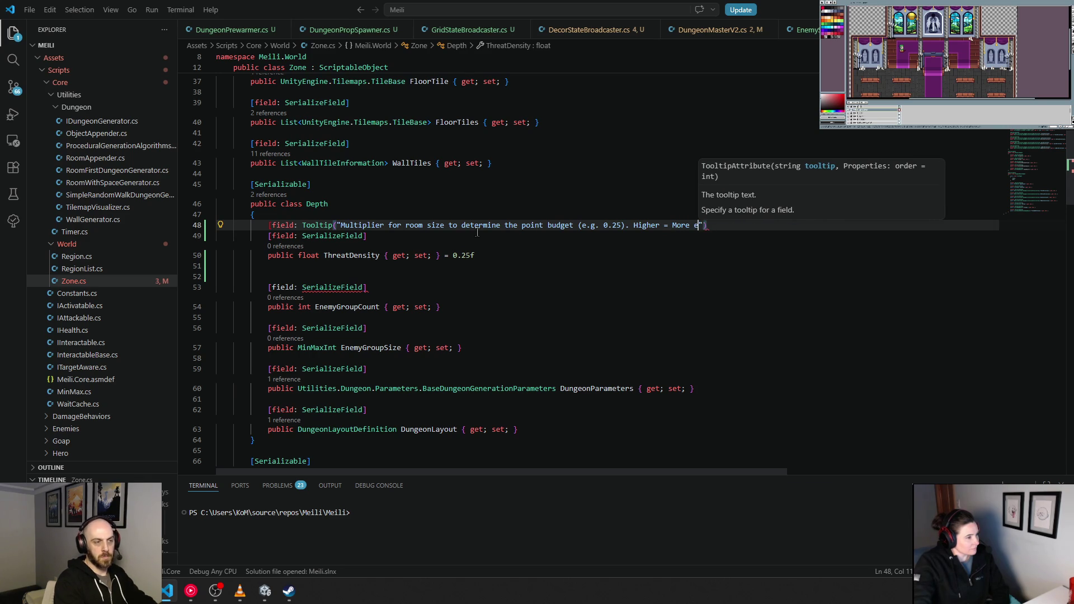
{"action": "type", "text": "mies)"}
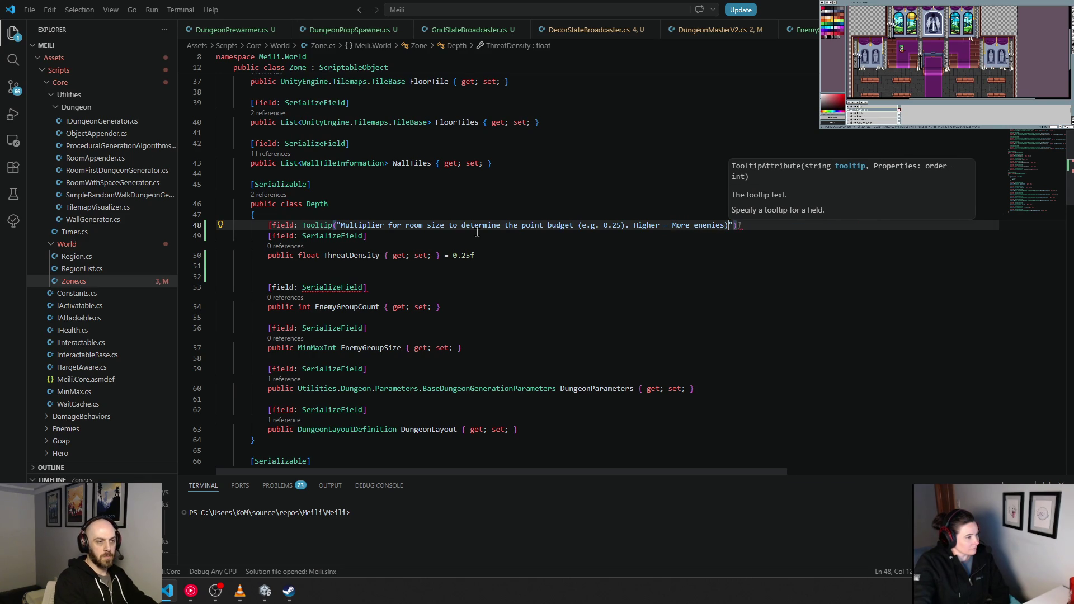
{"action": "key", "text": "Delete"}
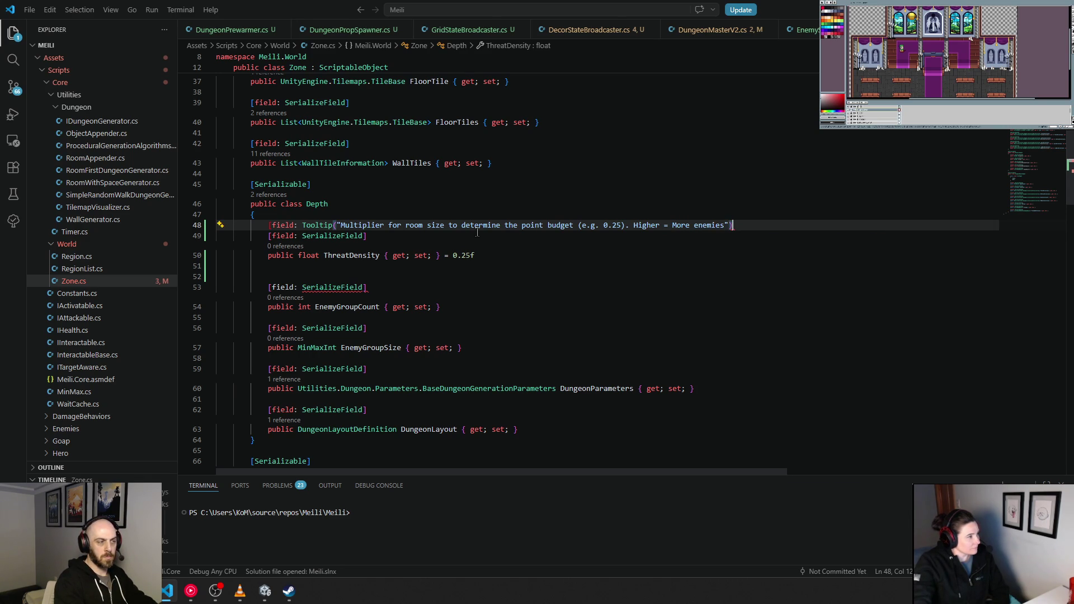
{"action": "type", "text": "]"}
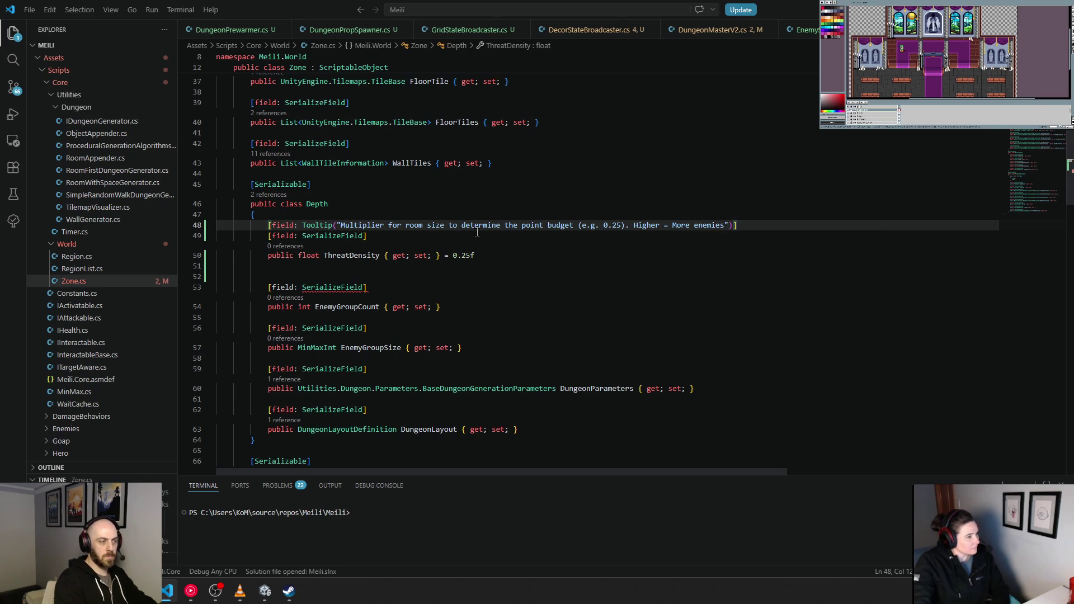
{"action": "left_click", "coordinate": [477, 232]}
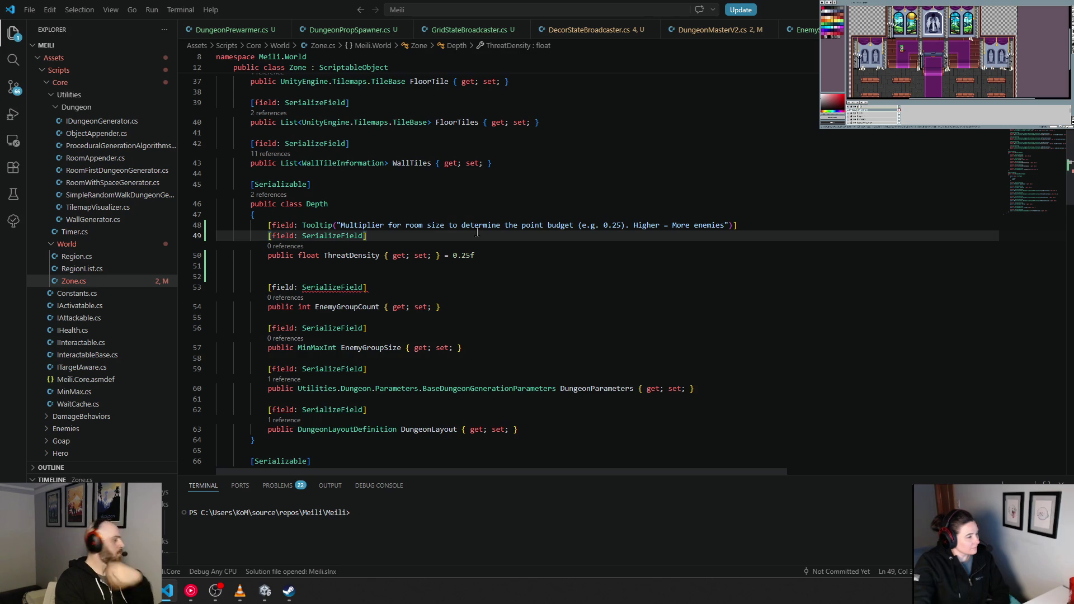
Add a [field: Header("AI Director Parameters")] attribute above the ThreatDensity tooltip
{"action": "key", "text": "Up"}
{"action": "key", "text": "ctrl+shift+Return"}
{"action": "type", "text": "["}
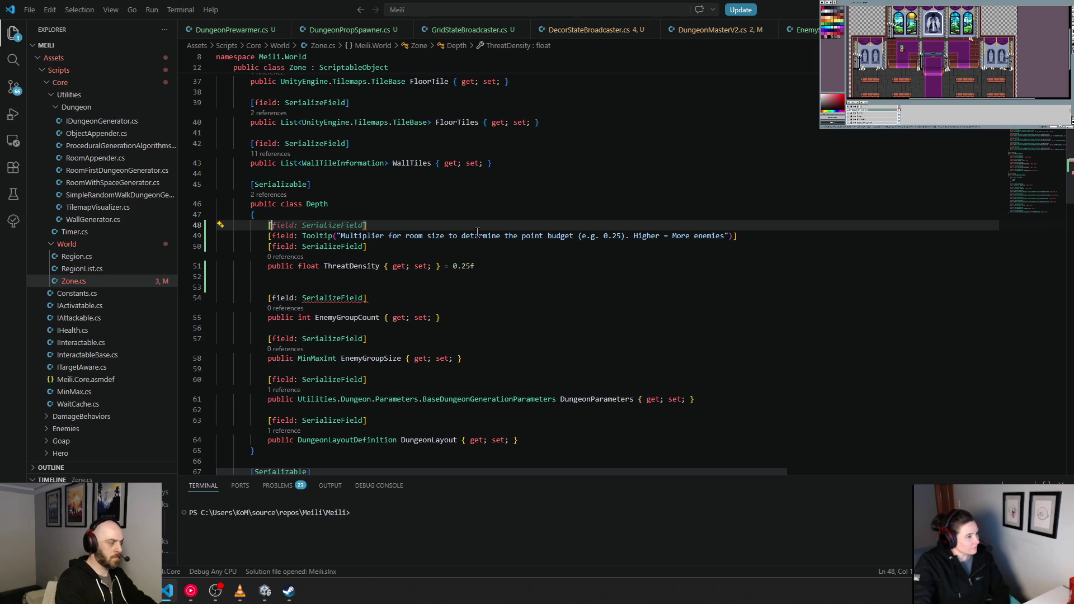
{"action": "type", "text": "field"}
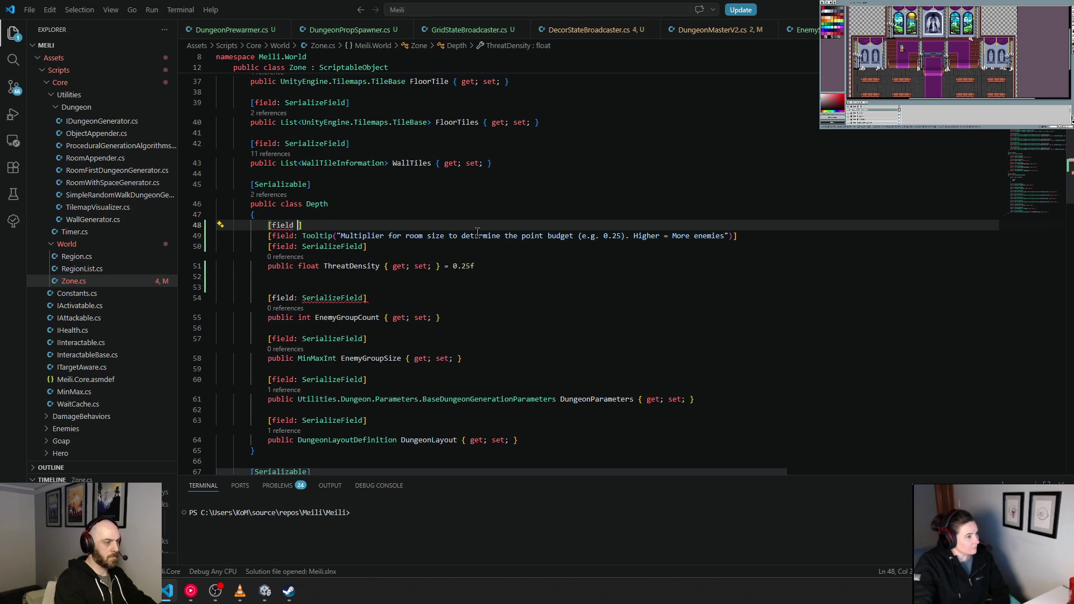
{"action": "key", "text": "BackSpace"}
{"action": "type", "text": ": "}
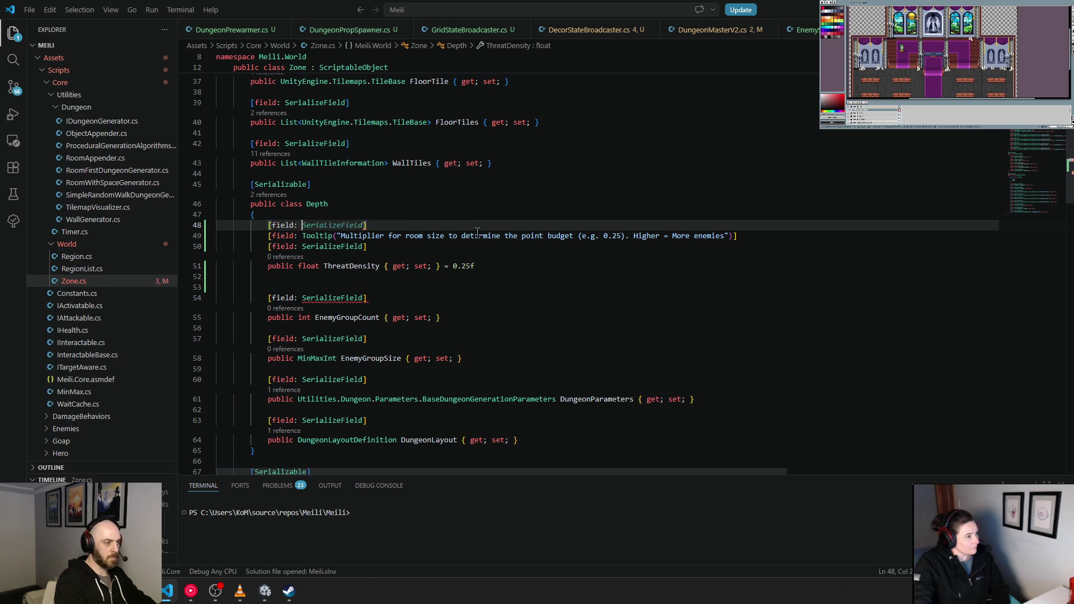
{"action": "type", "text": "Hea"}
{"action": "key", "text": "Tab"}
{"action": "type", "text": "("}
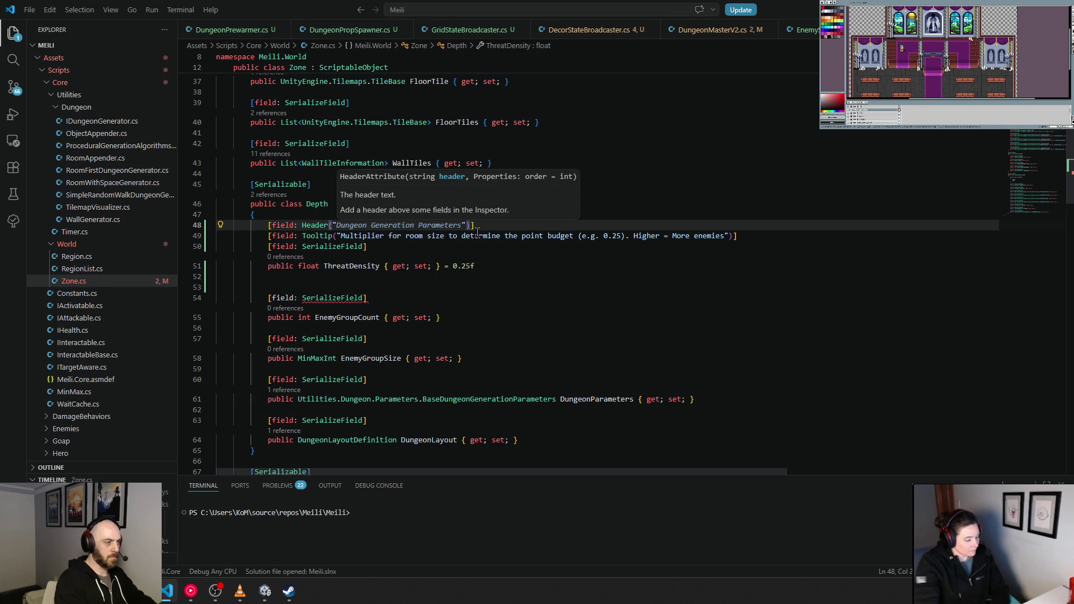
{"action": "type", "text": "\"AI "}
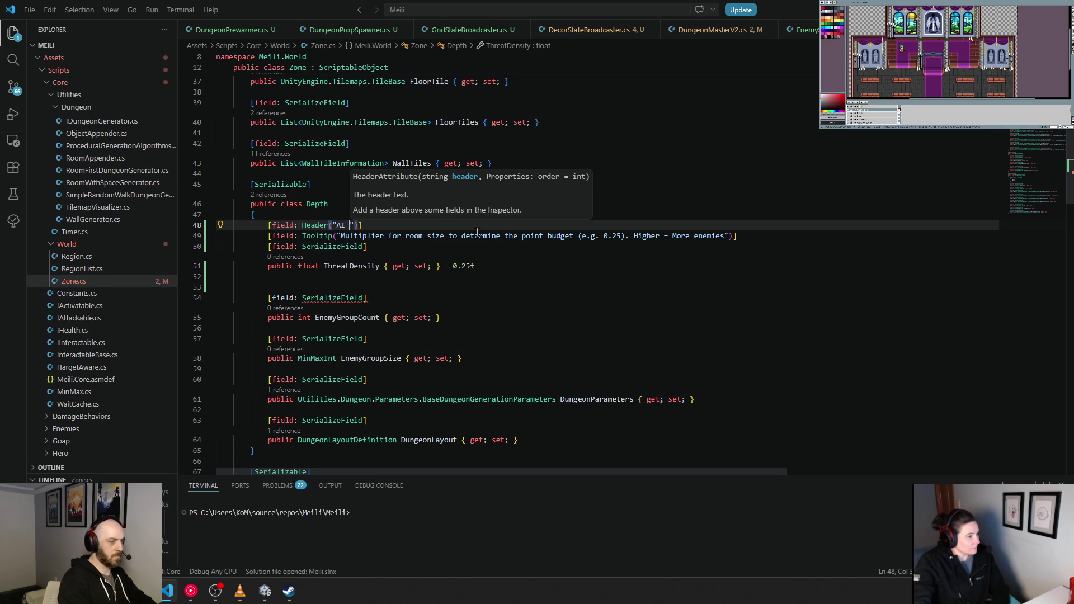
{"action": "type", "text": "Director P"}
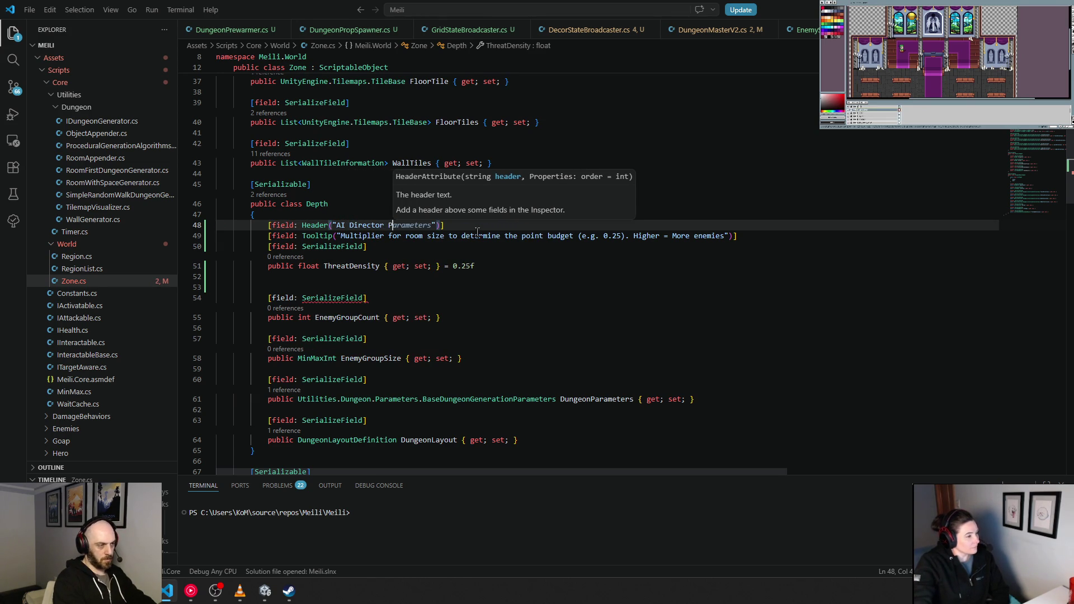
{"action": "type", "text": "arameters"}
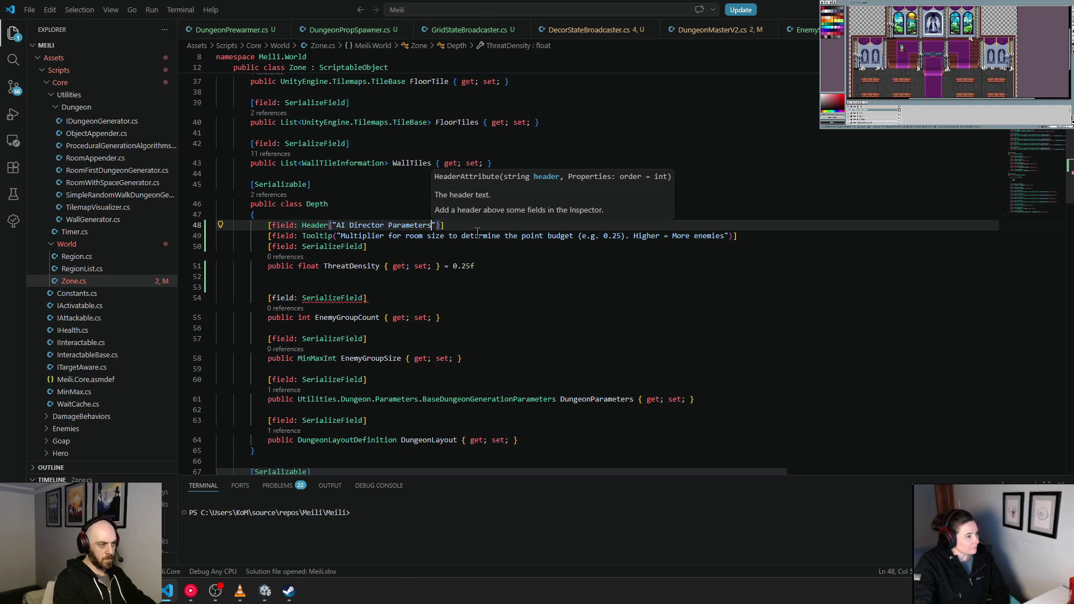
{"action": "key", "text": "Down"}
{"action": "key", "text": "Down"}
{"action": "key", "text": "Down"}
{"action": "key", "text": "Down"}
{"action": "key", "text": "Down"}
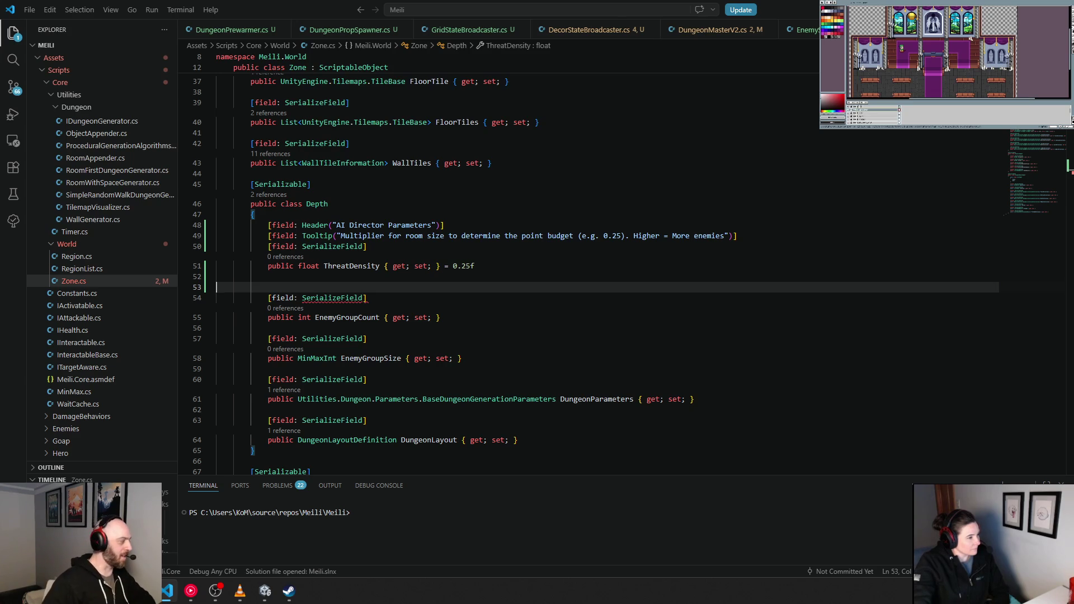
Add blank lines below ThreatDensity and end its 0.25f default with a semicolon
{"action": "key", "text": "Return"}
{"action": "key", "text": "Return"}
{"action": "key", "text": "Up"}
{"action": "left_click", "coordinate": [366, 284]}
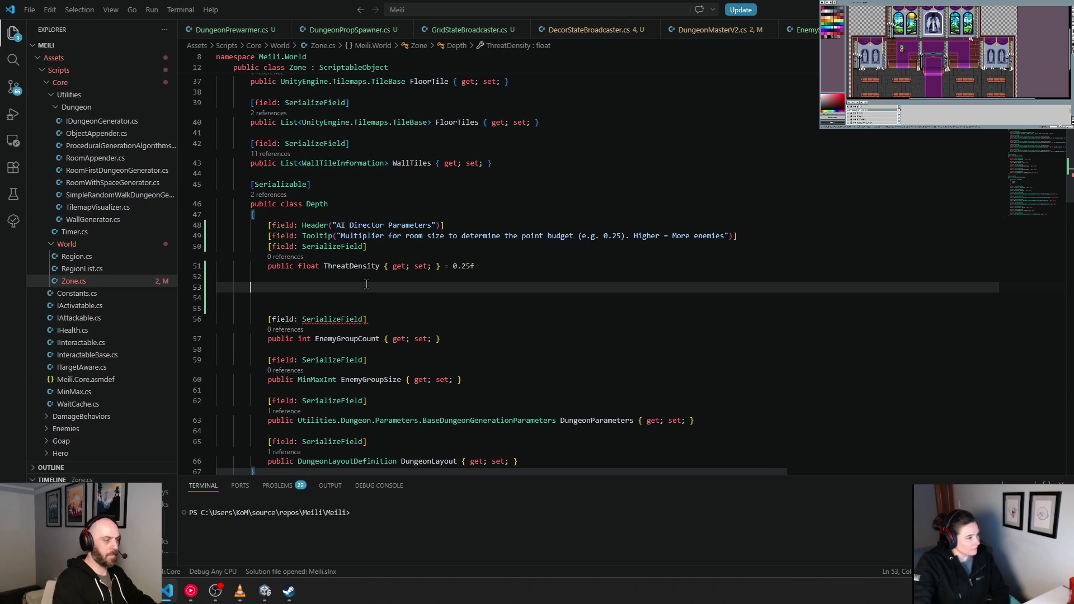
{"action": "type", "text": "[fie"}
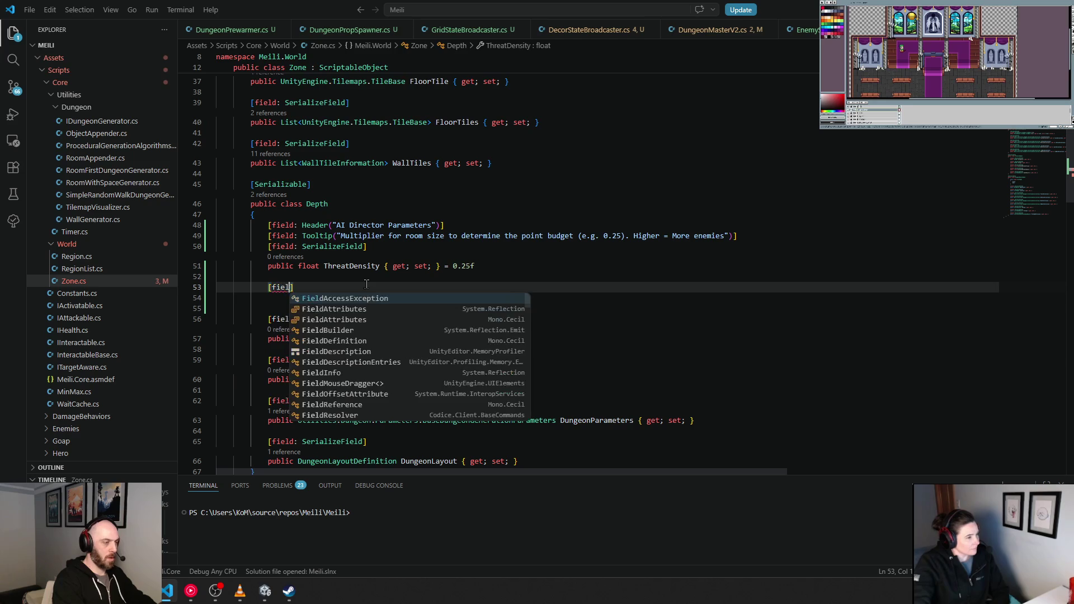
{"action": "type", "text": "ld:"}
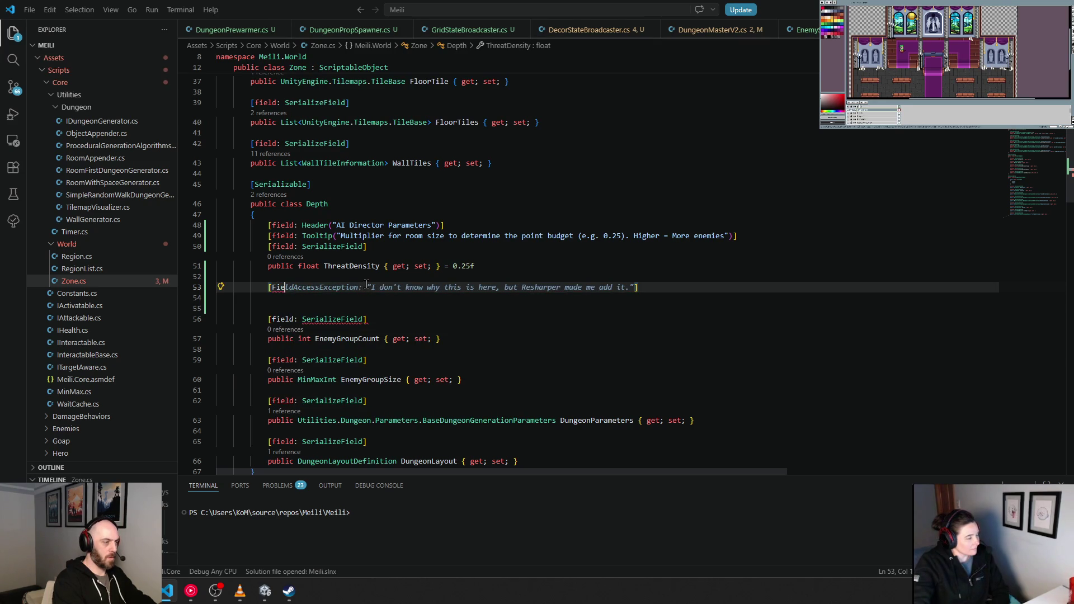
{"action": "key", "text": "BackSpace"}
{"action": "key", "text": "BackSpace"}
{"action": "key", "text": "BackSpace"}
{"action": "type", "text": "field"}
{"action": "key", "text": "Tab"}
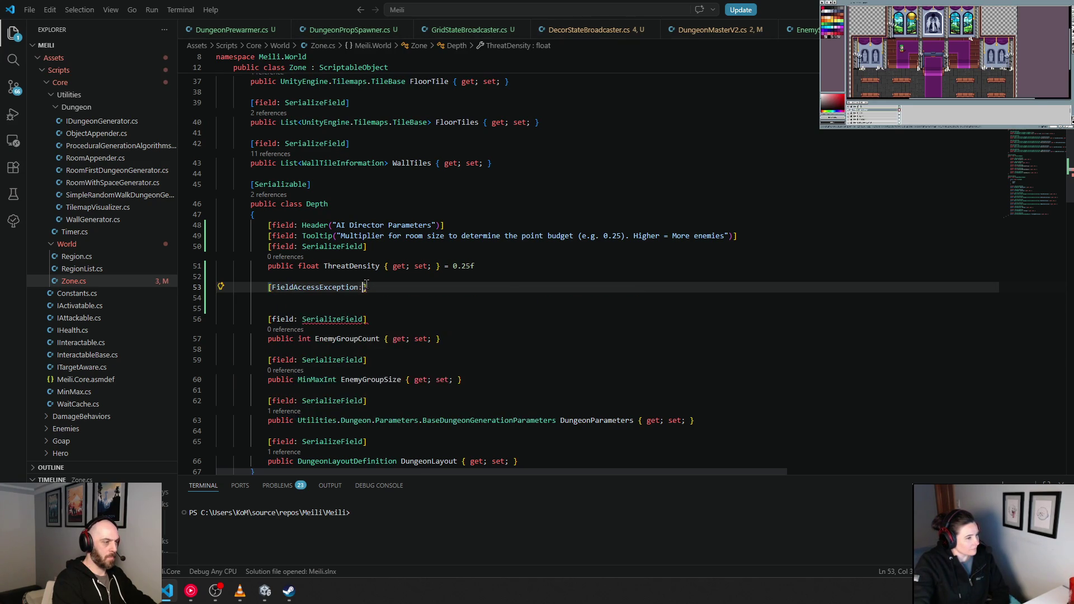
{"action": "key", "text": "Escape"}
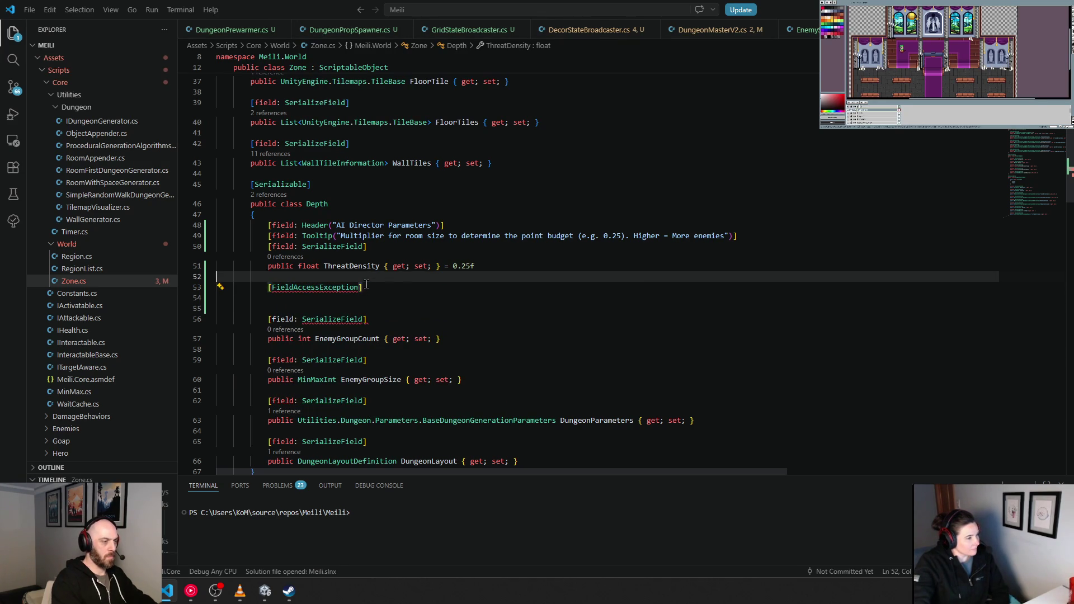
{"action": "key", "text": "Up"}
{"action": "key", "text": "Up"}
{"action": "key", "text": "End"}
{"action": "type", "text": ";"}
{"action": "key", "text": "Down"}
Replace the mistaken attribute with [field: SerializeField] below ThreatDensity
{"action": "left_click", "coordinate": [367, 284]}
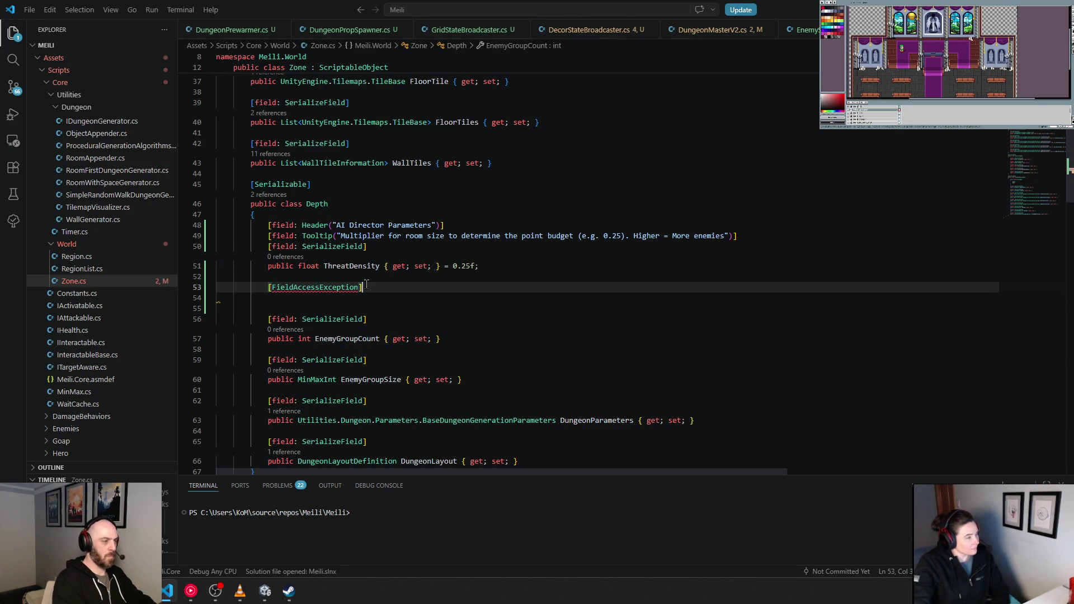
{"action": "key", "text": "shift+Home"}
{"action": "key", "text": "BackSpace"}
{"action": "type", "text": "[fiel"}
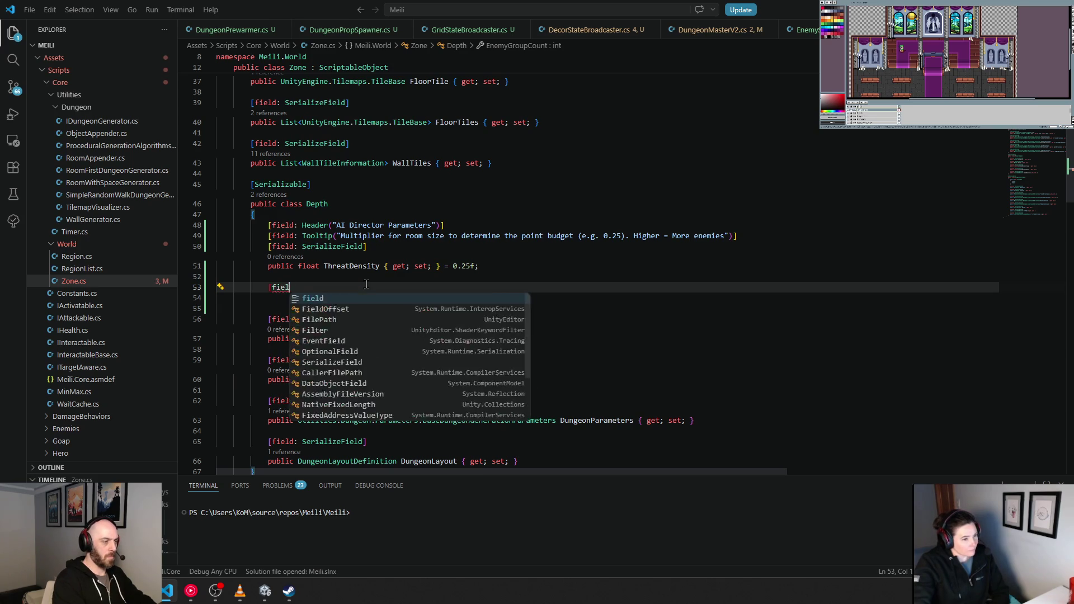
{"action": "type", "text": "d: Seriali"}
{"action": "key", "text": "Tab"}
{"action": "type", "text": "]"}
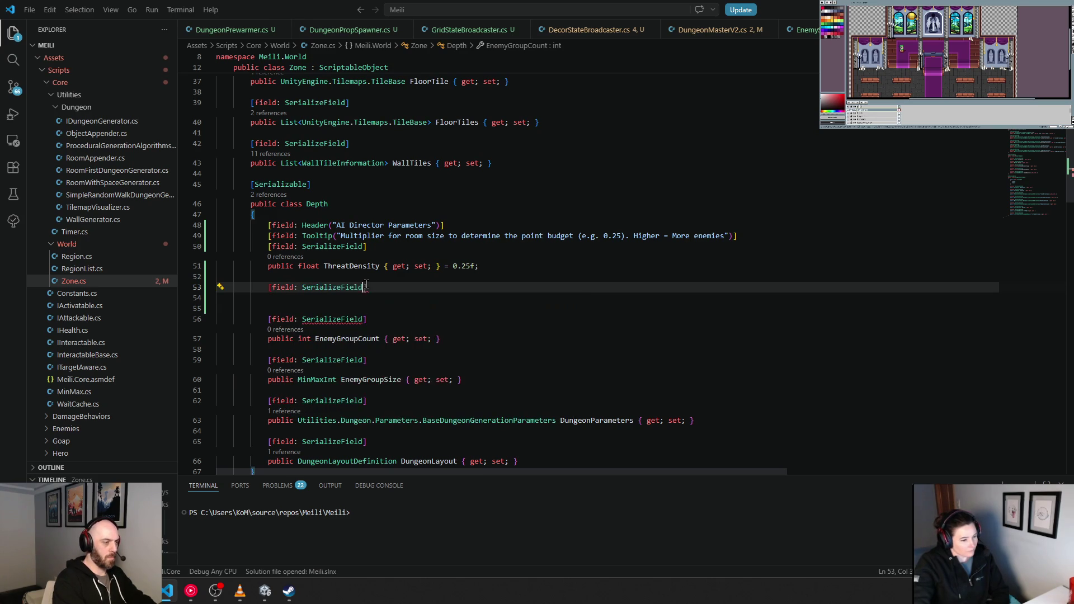
{"action": "key", "text": "Down"}
{"action": "key", "text": "Down"}
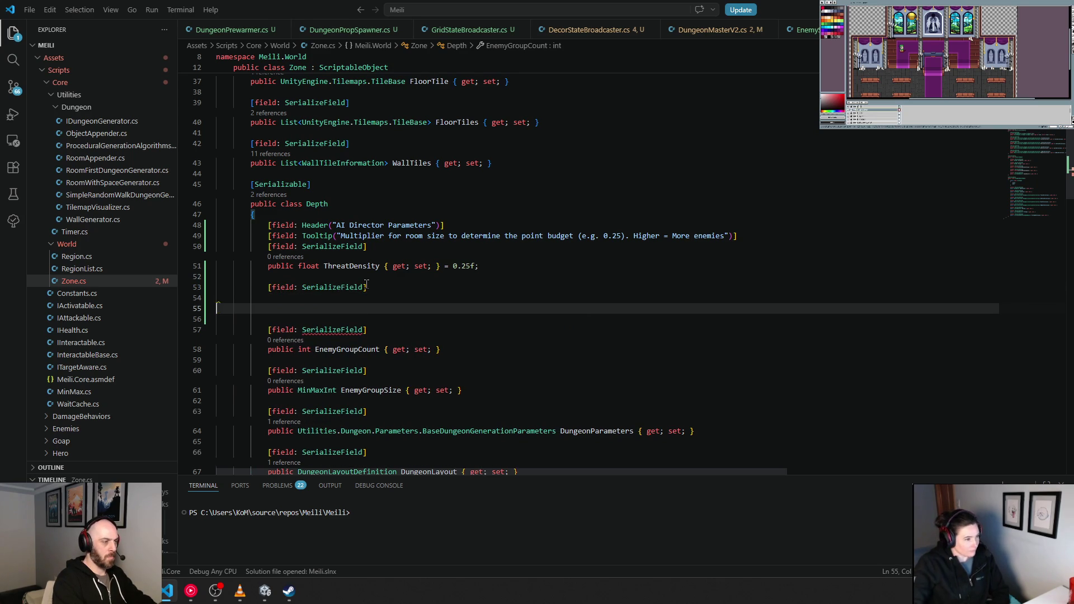
{"action": "key", "text": "Up"}
{"action": "key", "text": "Up"}
{"action": "key", "text": "Down"}
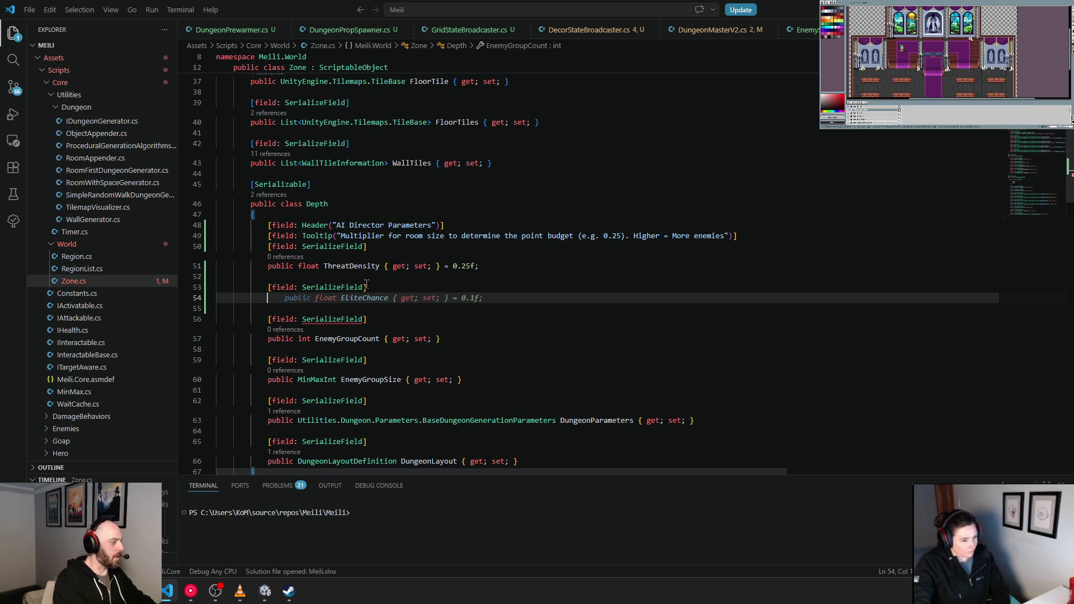
Declare public List<EnemySquadDefinition> AvailableSquads { get; set; } under the new attribute
{"action": "type", "text": "public li"}
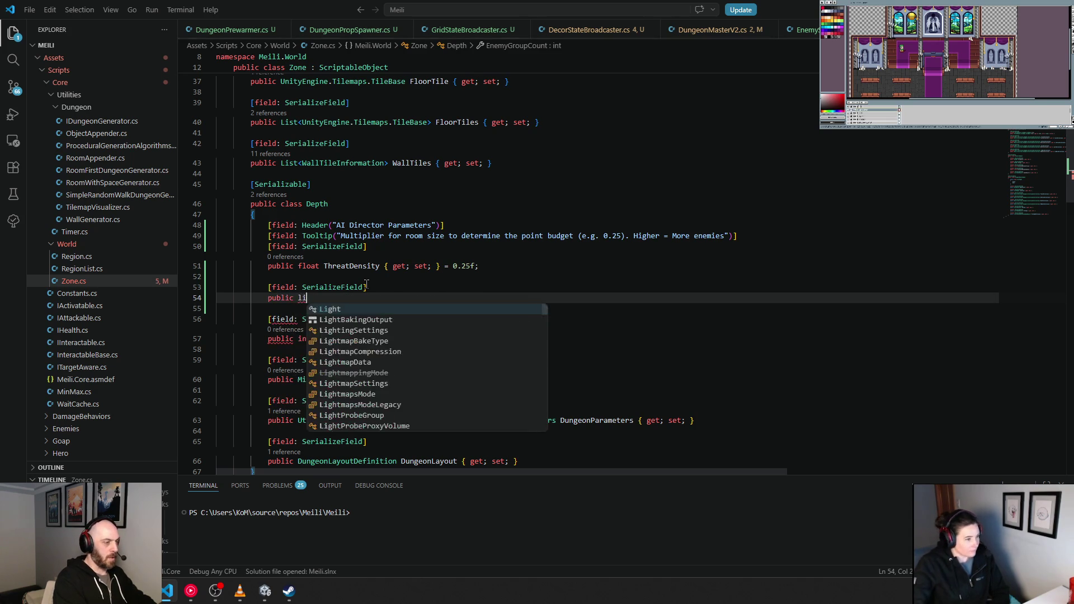
{"action": "type", "text": "st"}
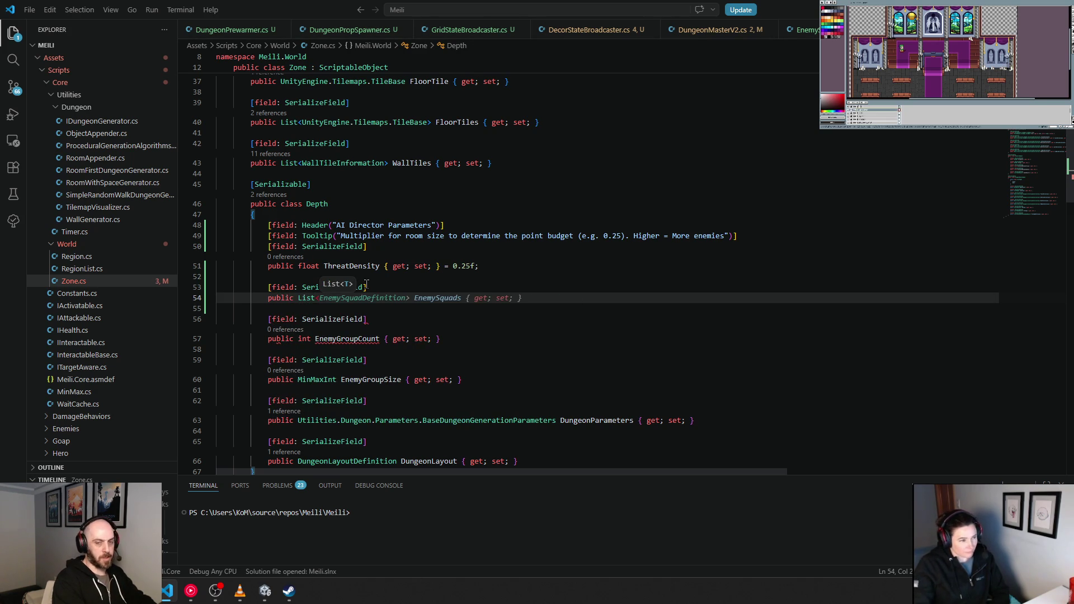
{"action": "key", "text": "BackSpace"}
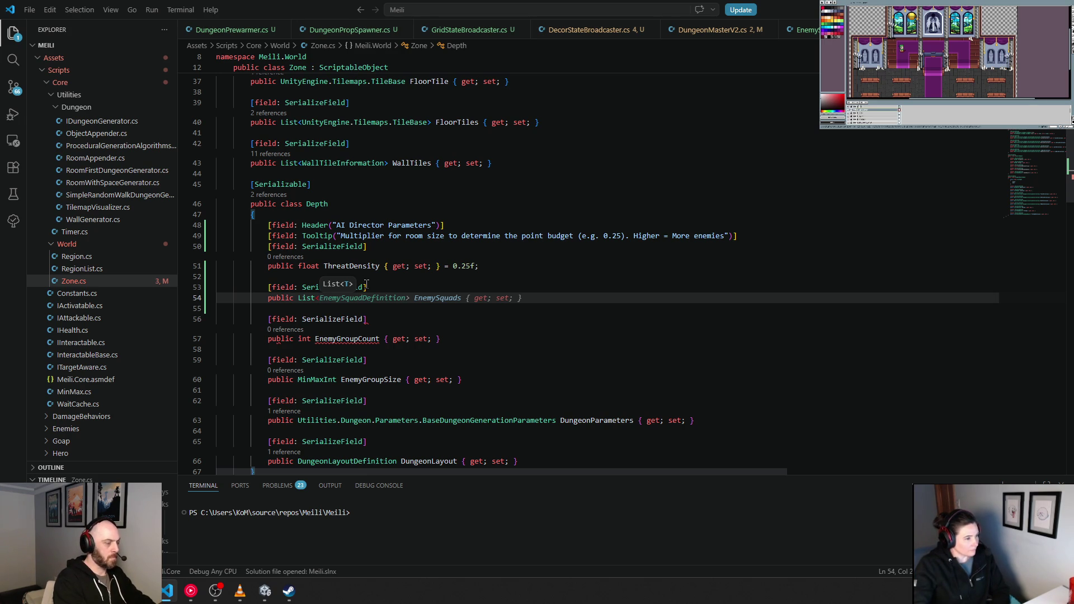
{"action": "type", "text": "<E"}
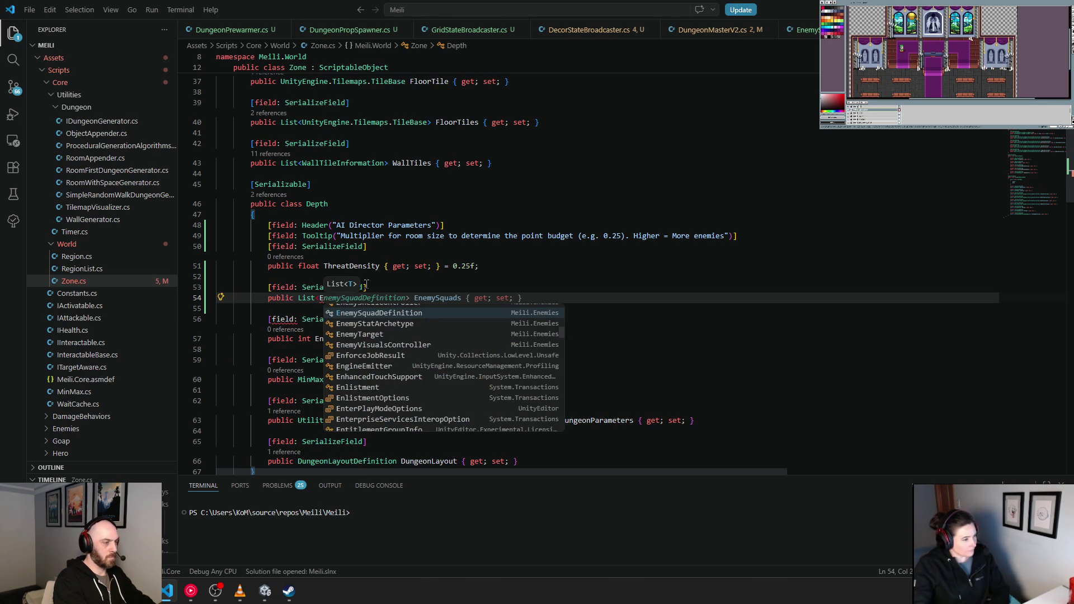
{"action": "key", "text": "Tab"}
{"action": "type", "text": "> "}
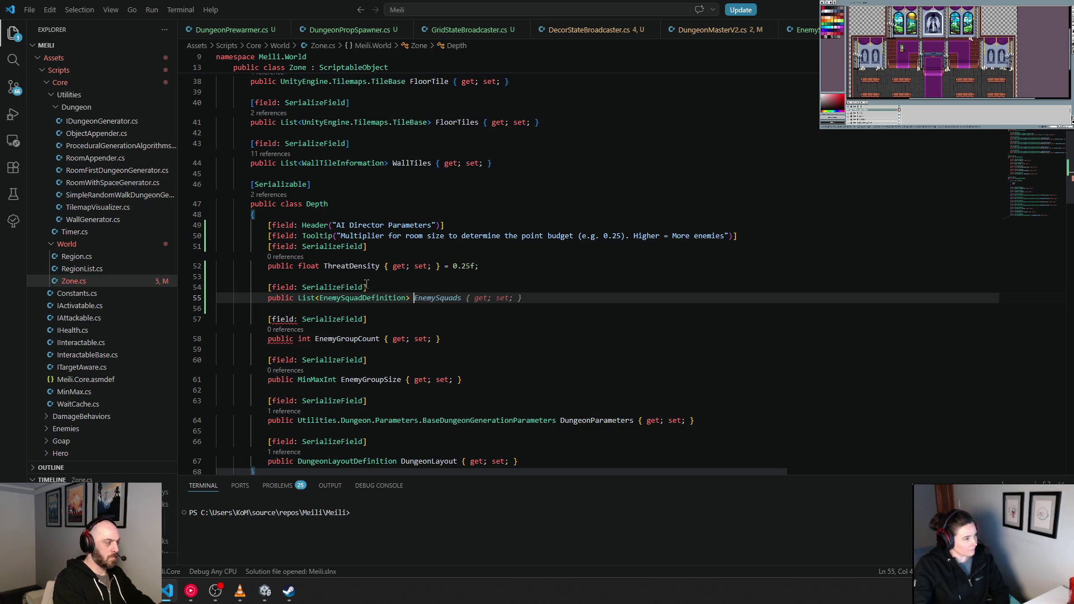
{"action": "type", "text": "Available S"}
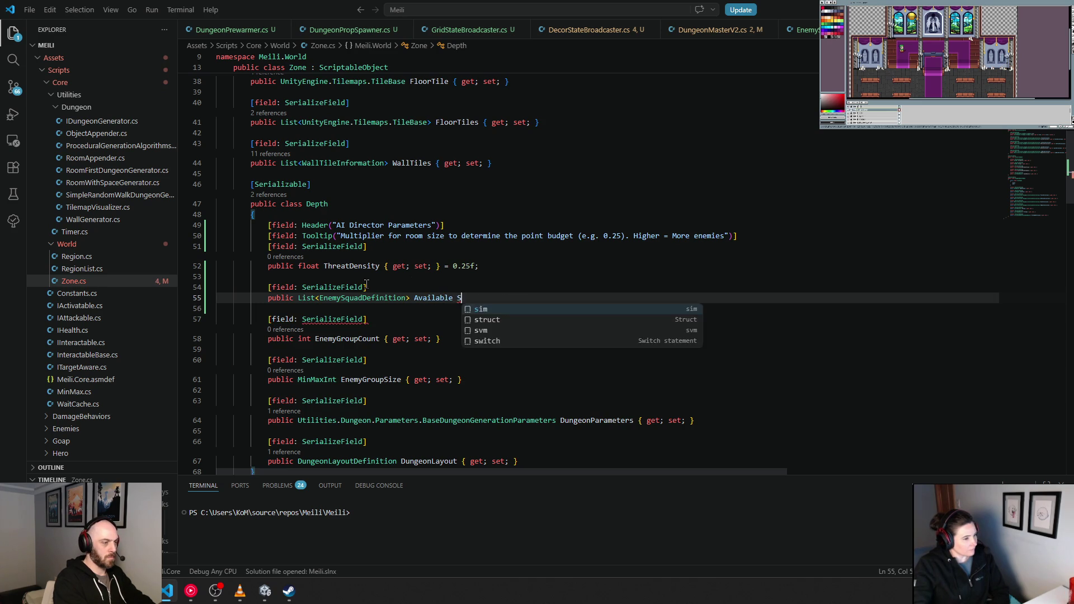
{"action": "key", "text": "BackSpace"}
{"action": "key", "text": "BackSpace"}
{"action": "type", "text": "Squads { g"}
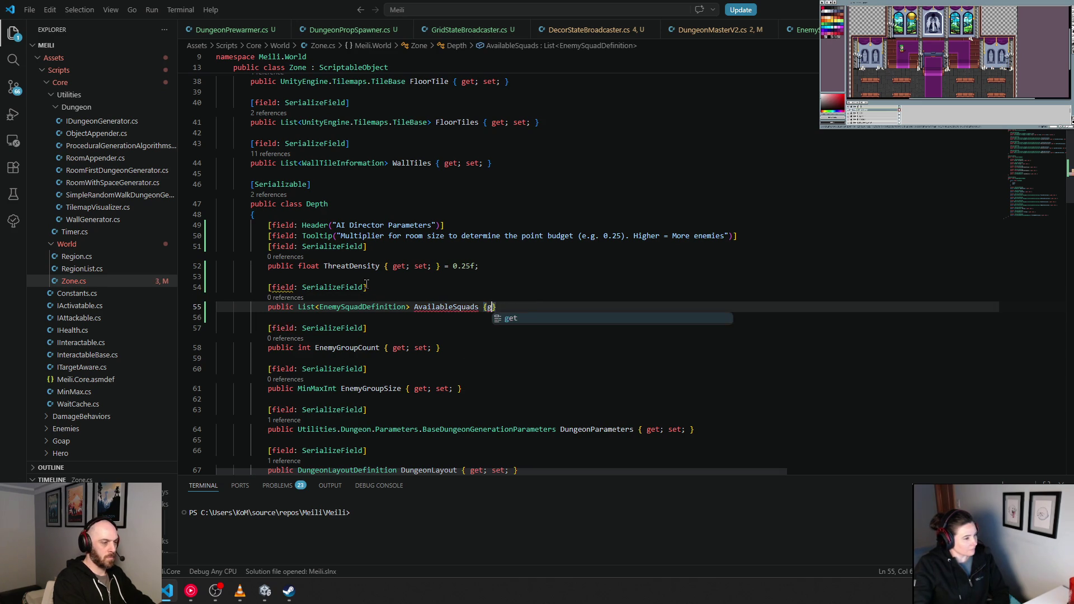
{"action": "type", "text": "et; set;"}
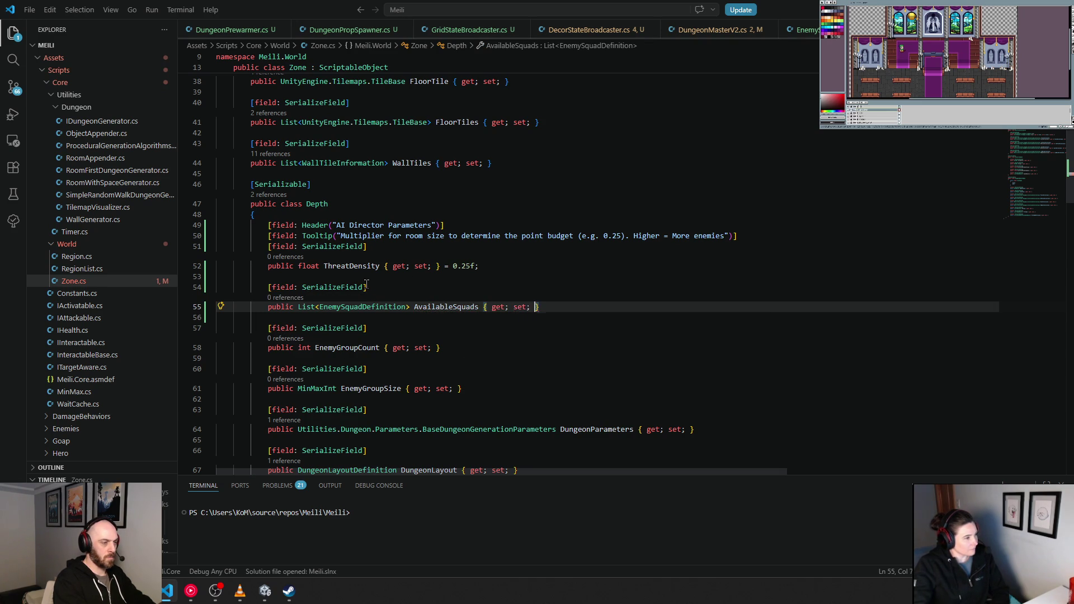
{"action": "left_click", "coordinate": [366, 285]}
{"action": "key", "text": "ctrl+shift+Return"}
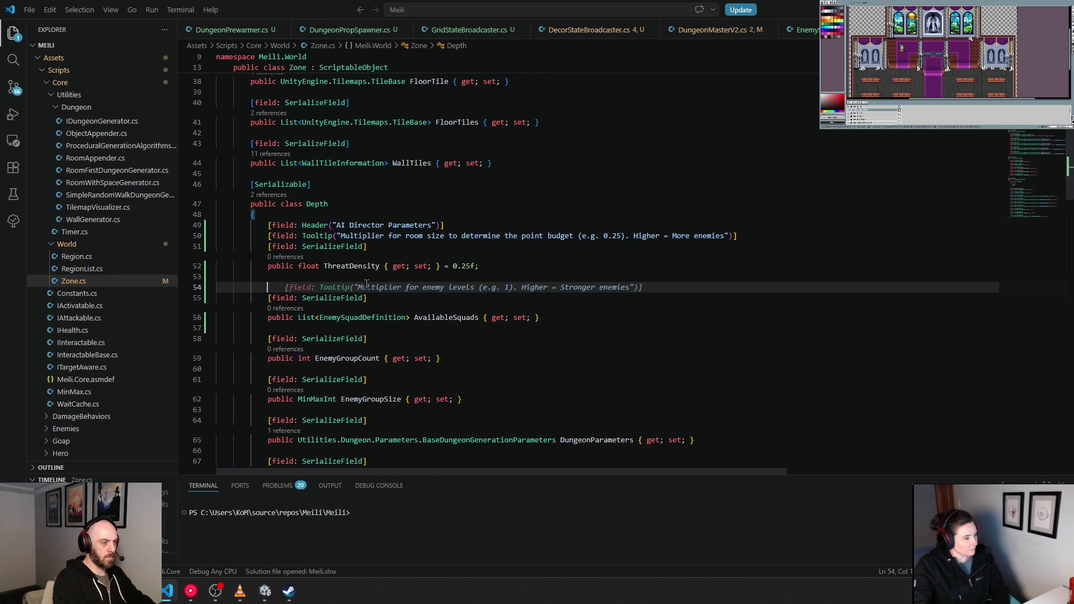
Accept the suggested Tooltip above AvailableSquads and reword it to describe this depth's purchasable squad catalog
{"action": "key", "text": "Tab"}
{"action": "key", "text": "Home"}
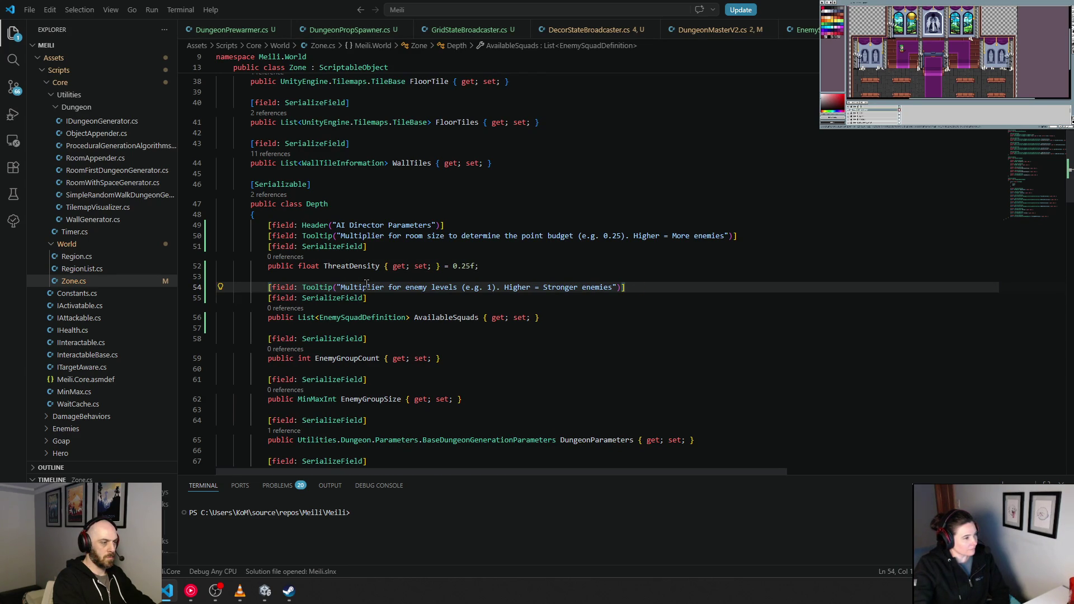
{"action": "key", "text": "End"}
{"action": "key", "text": "Left"}
{"action": "key", "text": "Left"}
{"action": "key", "text": "Left"}
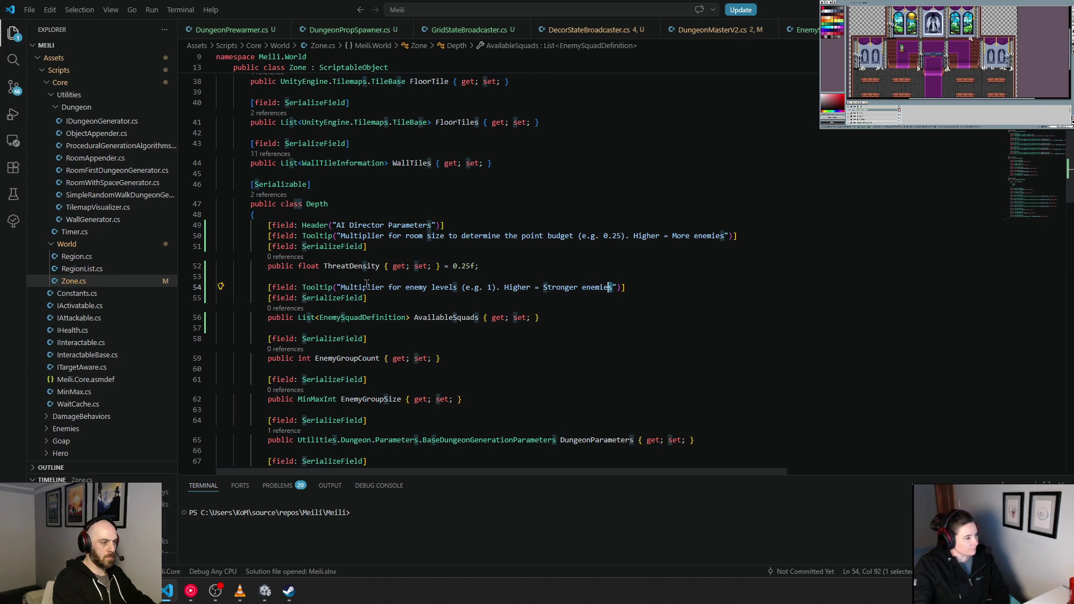
{"action": "key", "text": "shift+Left"}
{"action": "key", "text": "shift+Left"}
{"action": "key", "text": "shift+Left"}
{"action": "key", "text": "shift+Left"}
{"action": "key", "text": "shift+Left"}
{"action": "key", "text": "shift+Left"}
{"action": "key", "text": "shift+Left"}
{"action": "key", "text": "shift+Left"}
{"action": "key", "text": "shift+Left"}
{"action": "key", "text": "shift+Left"}
{"action": "key", "text": "shift+Left"}
{"action": "key", "text": "shift+Left"}
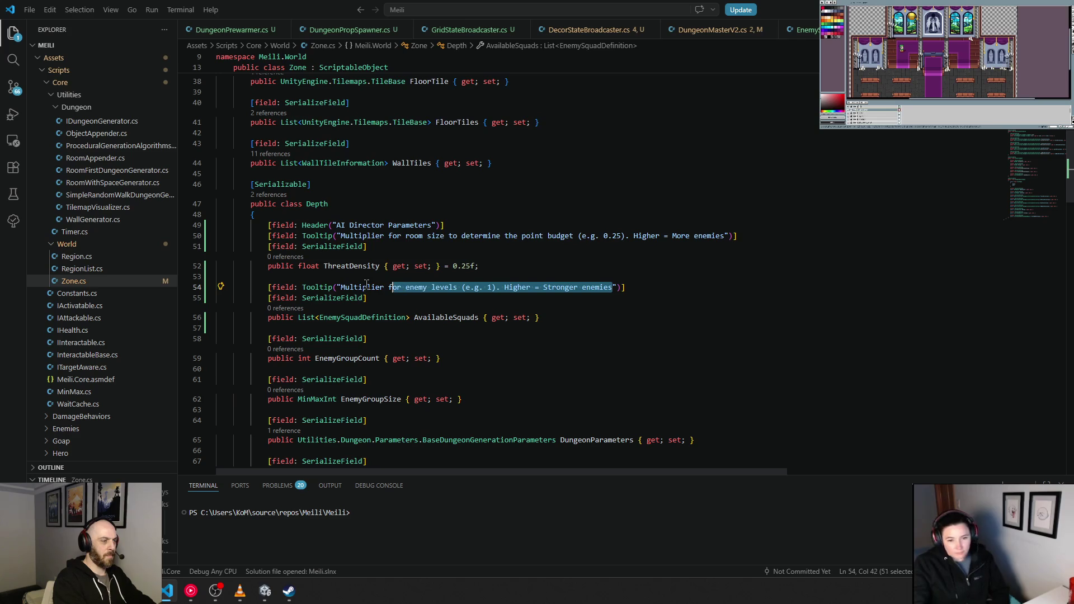
{"action": "key", "text": "shift+Left"}
{"action": "key", "text": "shift+Left"}
{"action": "key", "text": "shift+Left"}
{"action": "key", "text": "BackSpace"}
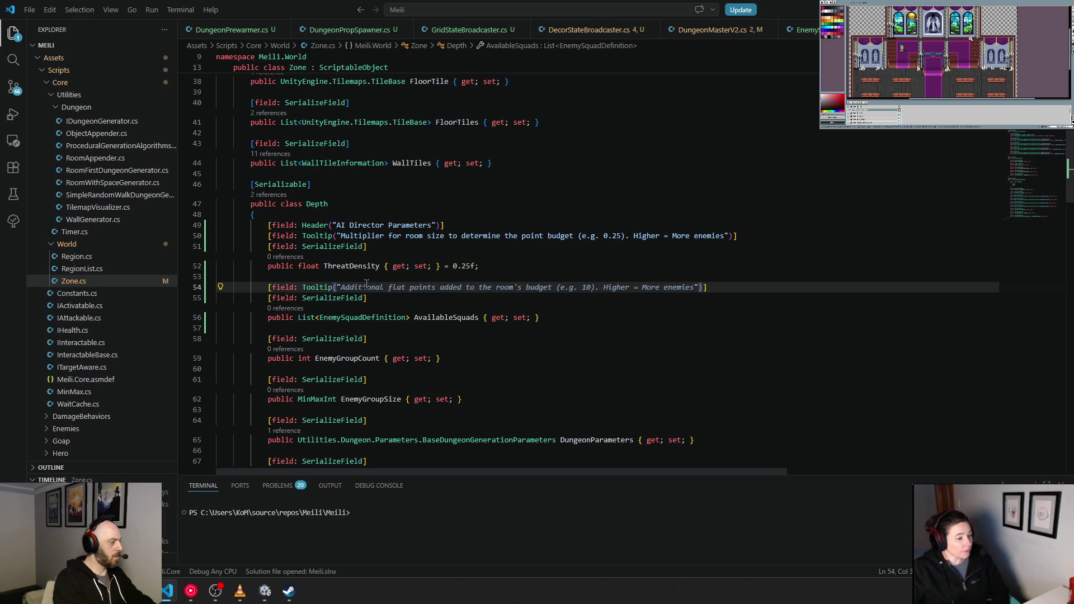
{"action": "type", "text": "The ca"}
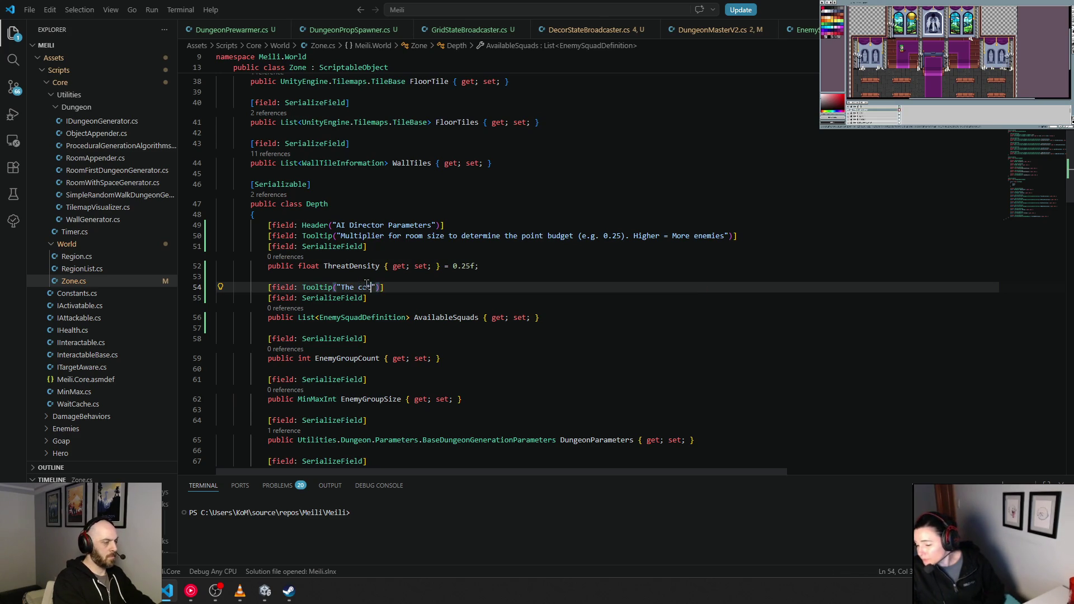
{"action": "type", "text": "lcg of sq"}
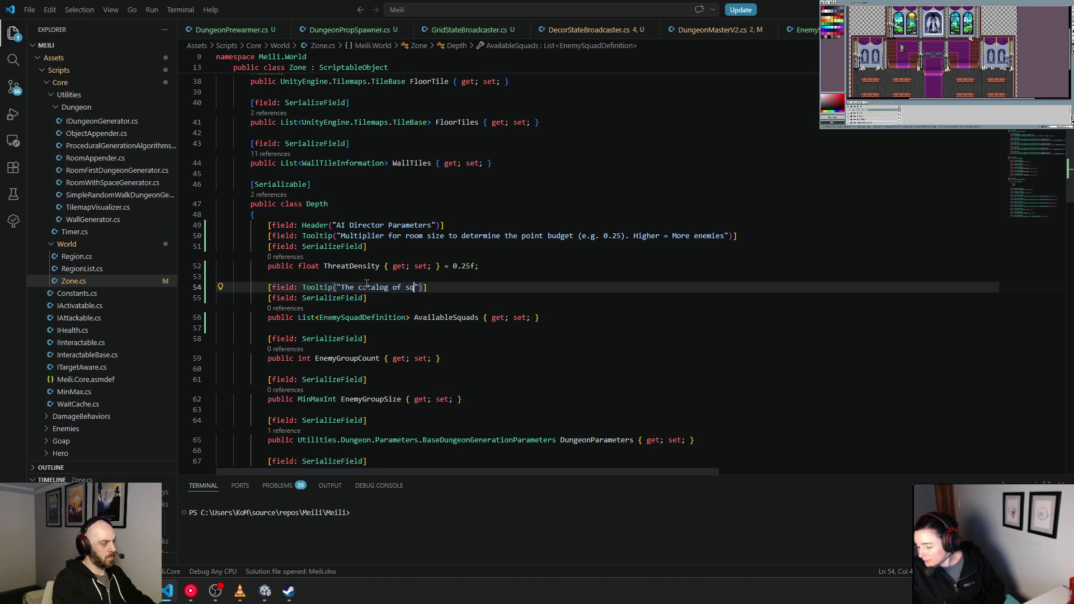
{"action": "type", "text": "uads the Director "}
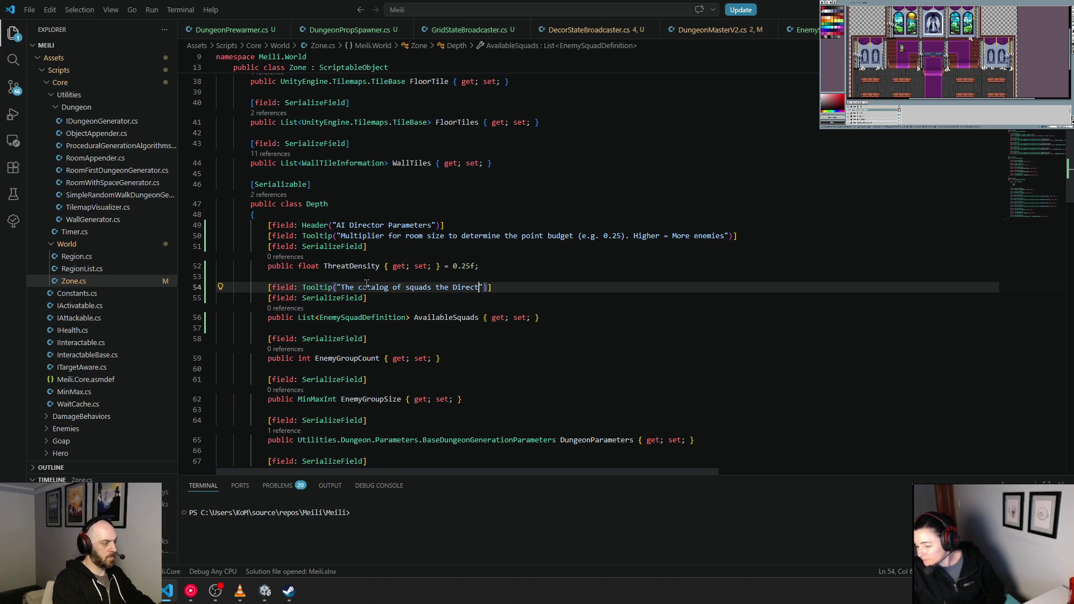
{"action": "type", "text": "can purch"}
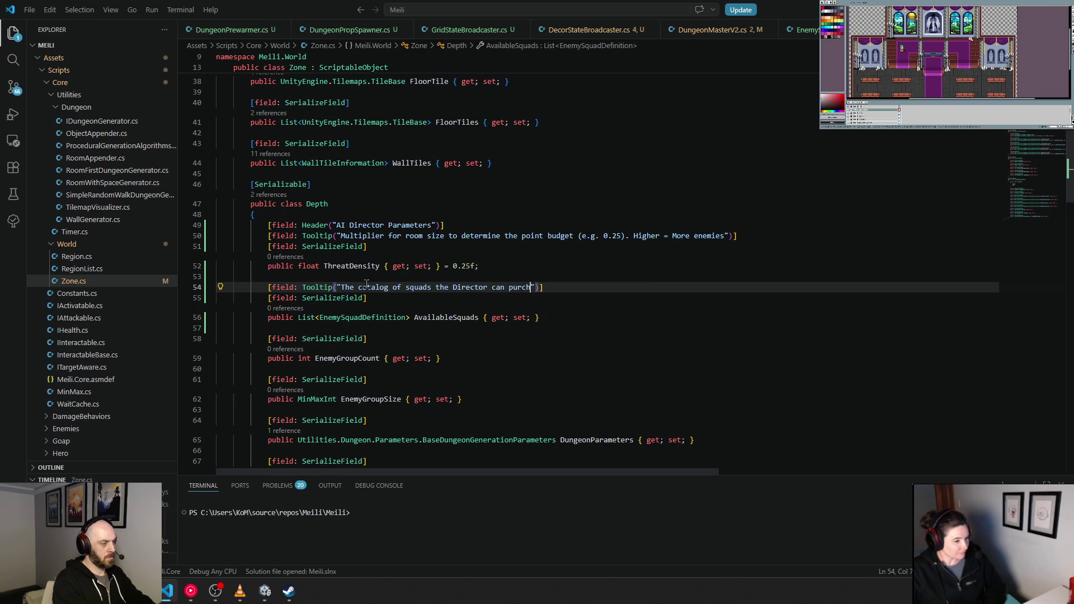
{"action": "type", "text": "ase for rooms "}
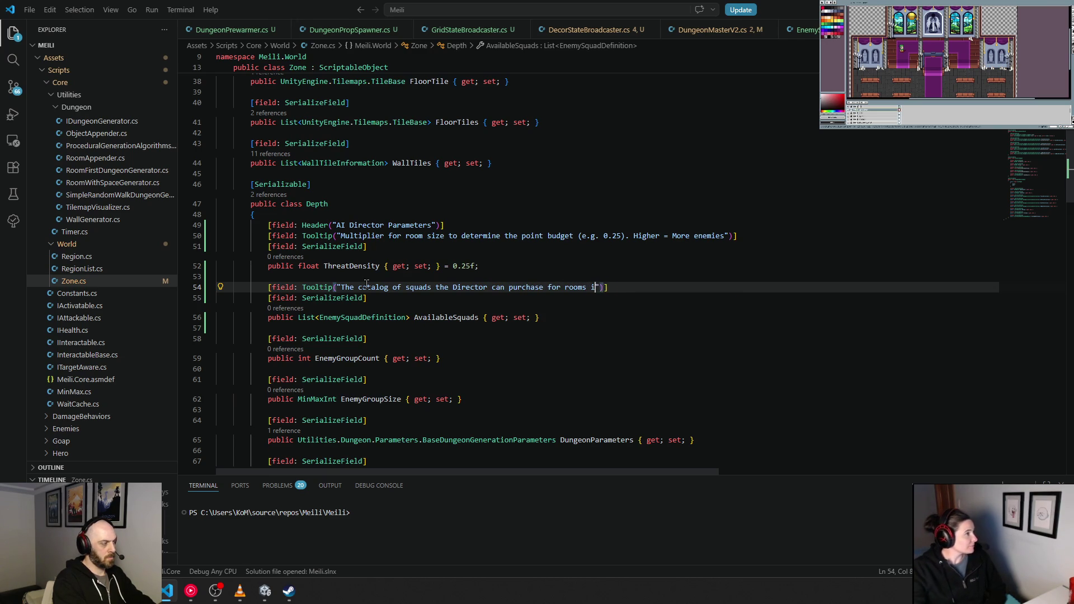
{"action": "type", "text": "in this depth"}
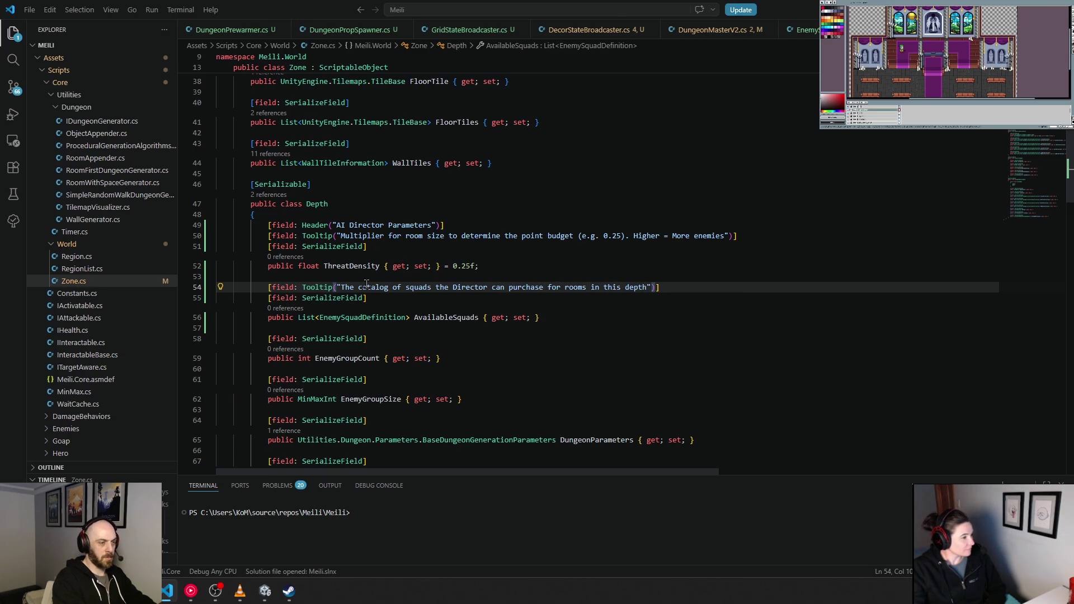
{"action": "key", "text": "Down"}
{"action": "key", "text": "Down"}
{"action": "key", "text": "Down"}
{"action": "key", "text": "Down"}
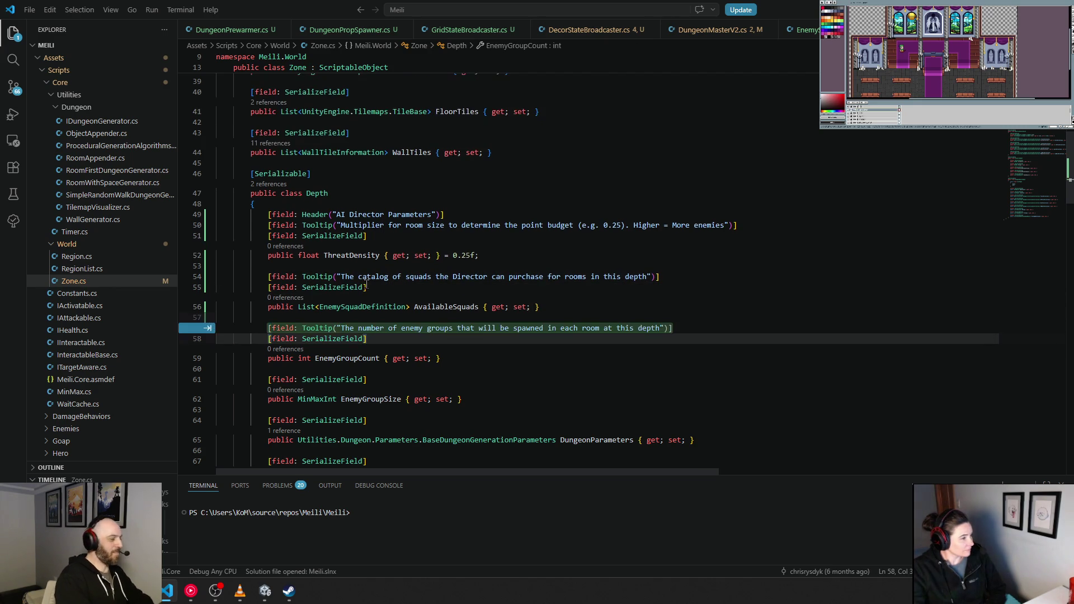
{"action": "key", "text": "Escape"}
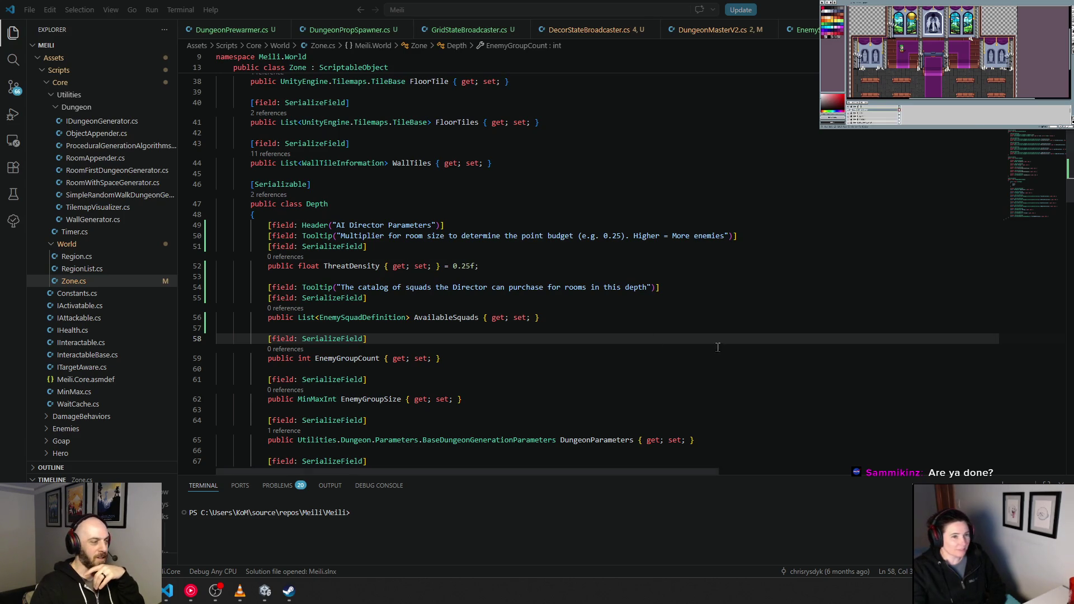
{"action": "left_click", "coordinate": [498, 333]}
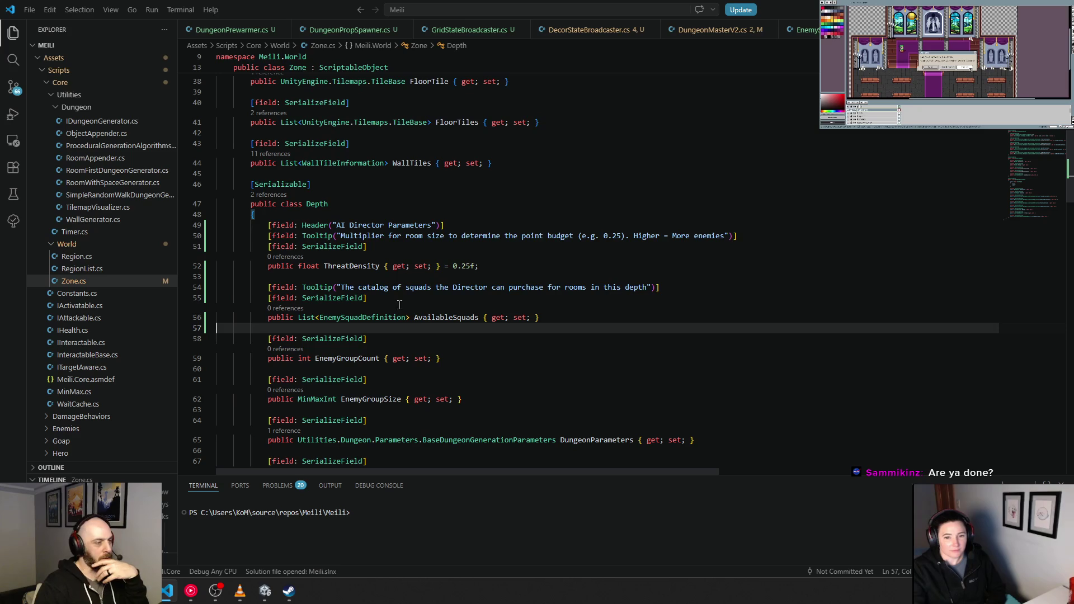
{"action": "left_click_drag", "start_coordinate": [345, 266], "coordinate": [379, 287]}
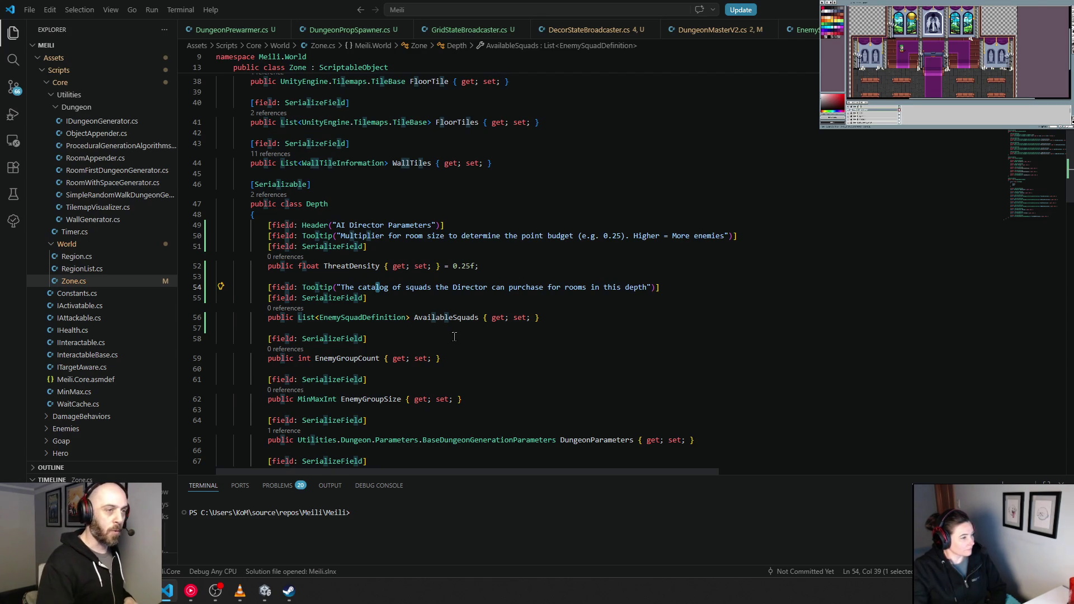
{"action": "left_click", "coordinate": [363, 318], "text": "ctrl"}
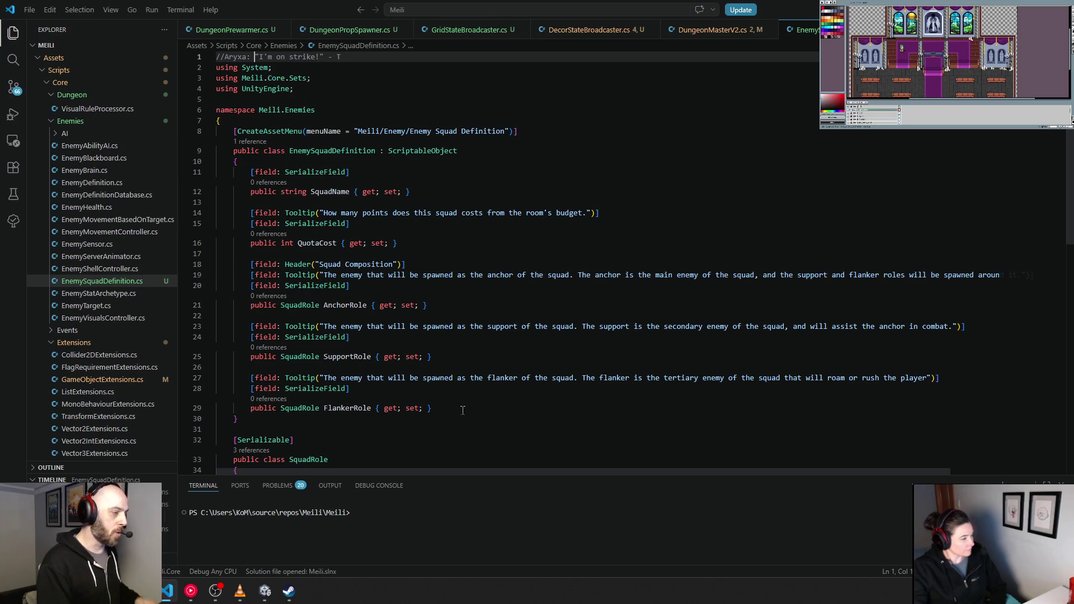
{"action": "left_click", "coordinate": [316, 243]}
{"action": "left_click", "coordinate": [380, 286]}
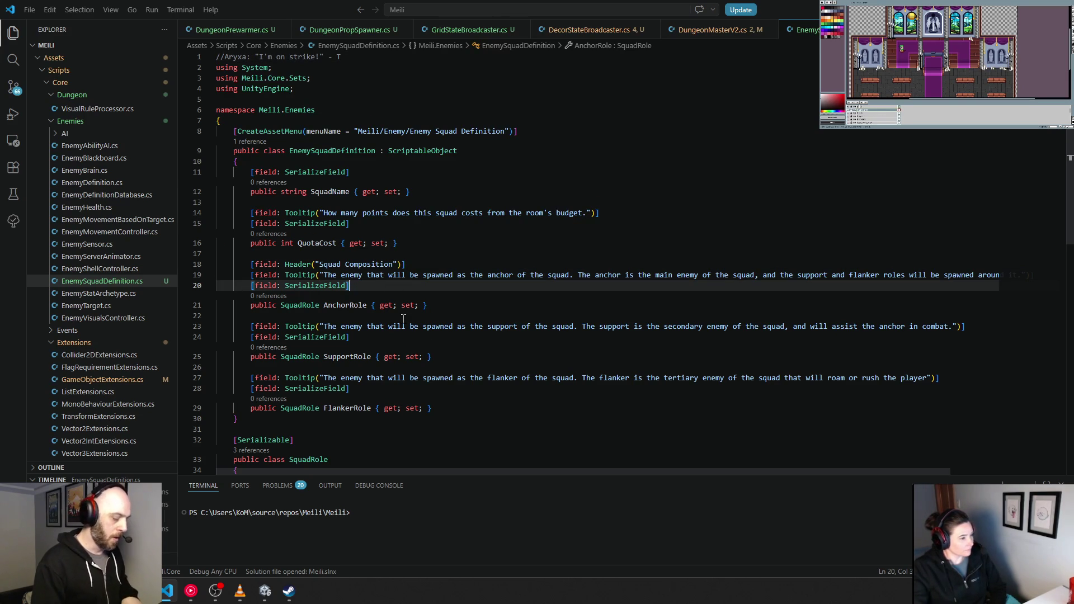
{"action": "left_click", "coordinate": [349, 356]}
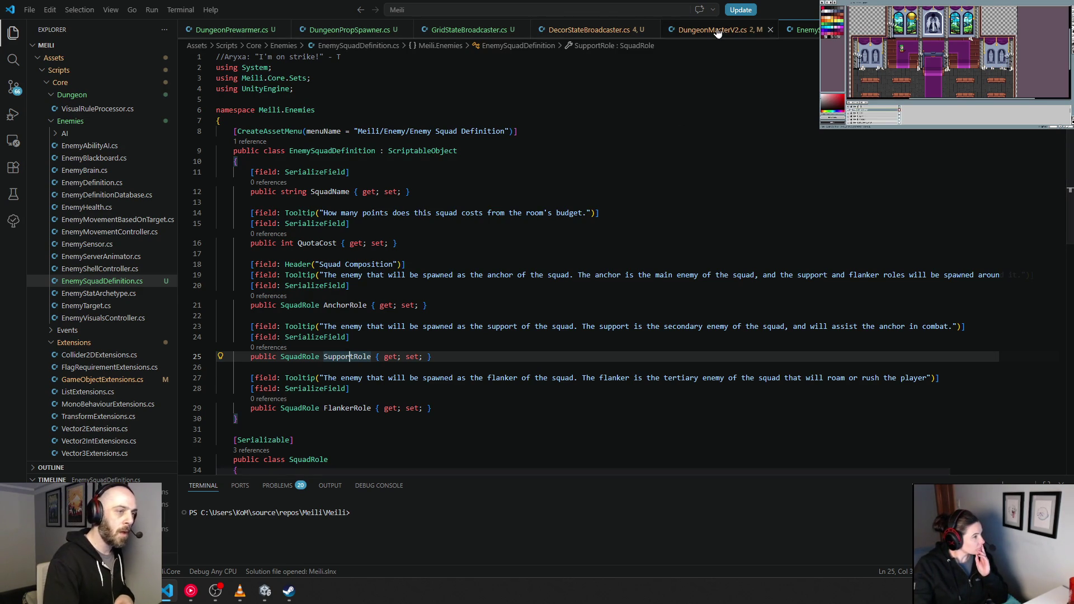
{"action": "key", "text": "alt+Left"}
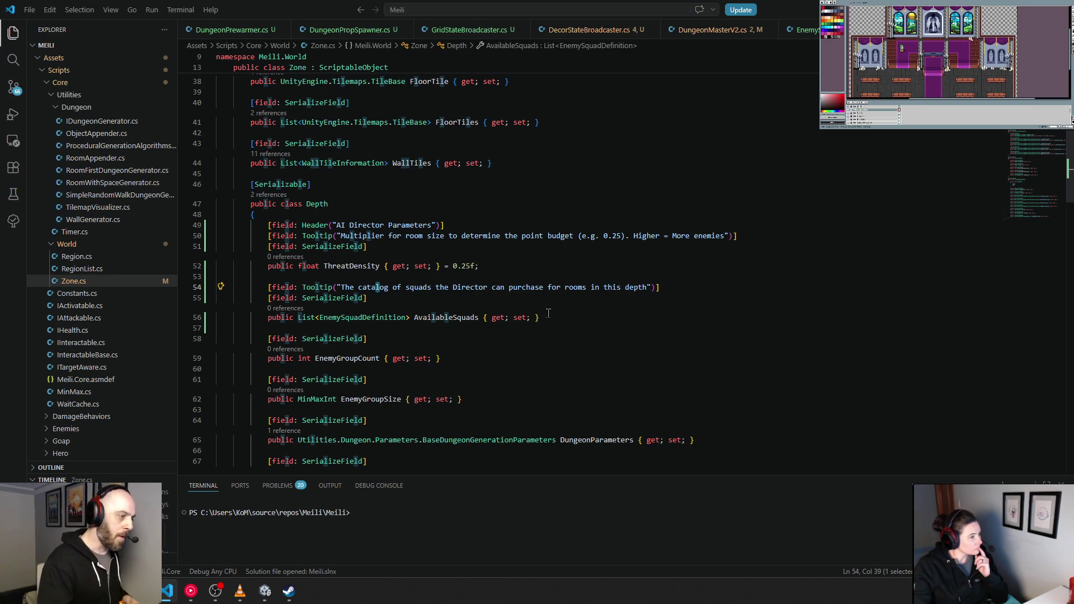
Review the Depth class fields, including the AvailableSquads declaration, then switch to Unity
{"action": "left_click_drag", "start_coordinate": [491, 270], "coordinate": [279, 207]}
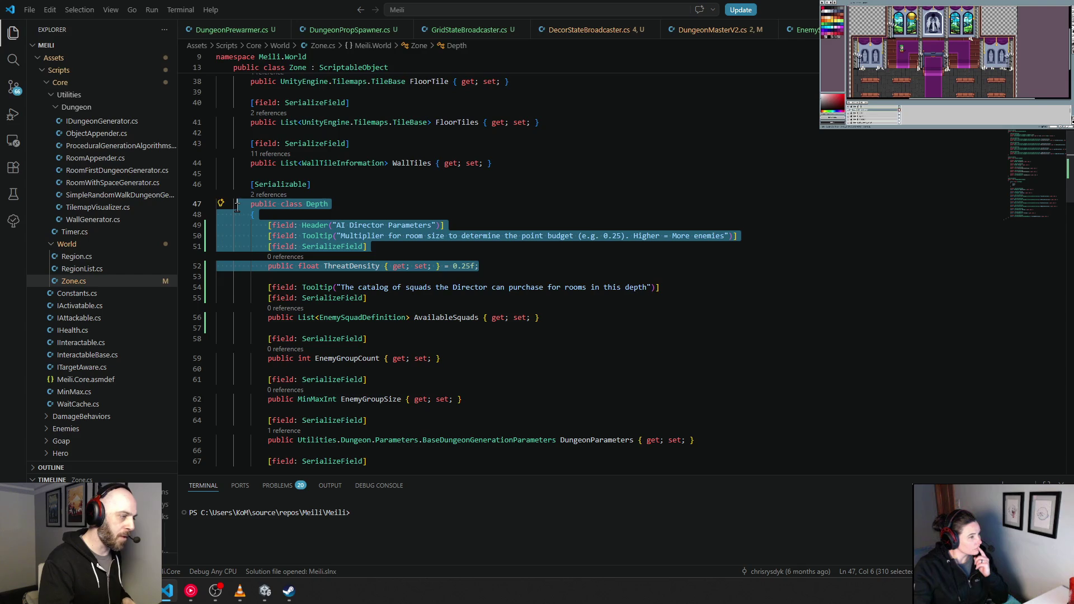
{"action": "left_click", "coordinate": [280, 213]}
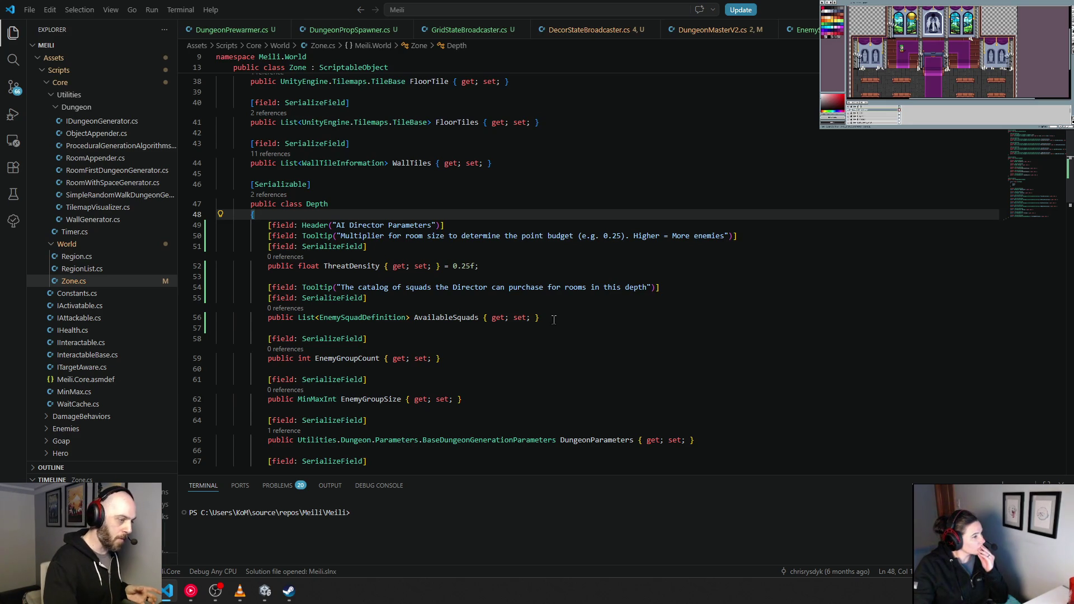
{"action": "left_click_drag", "start_coordinate": [552, 318], "coordinate": [242, 317]}
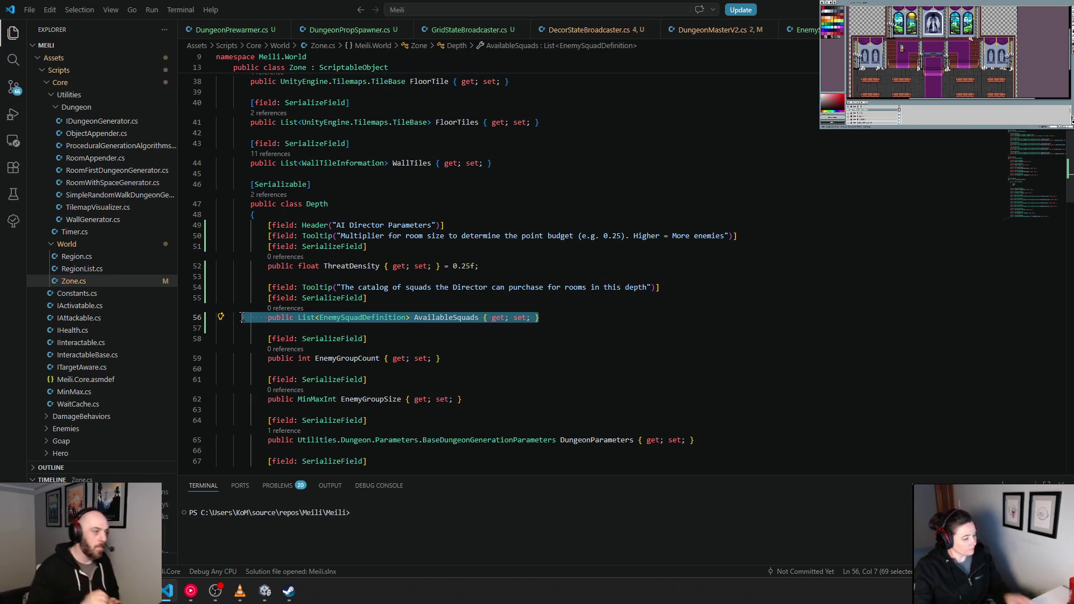
{"action": "left_click", "coordinate": [349, 143]}
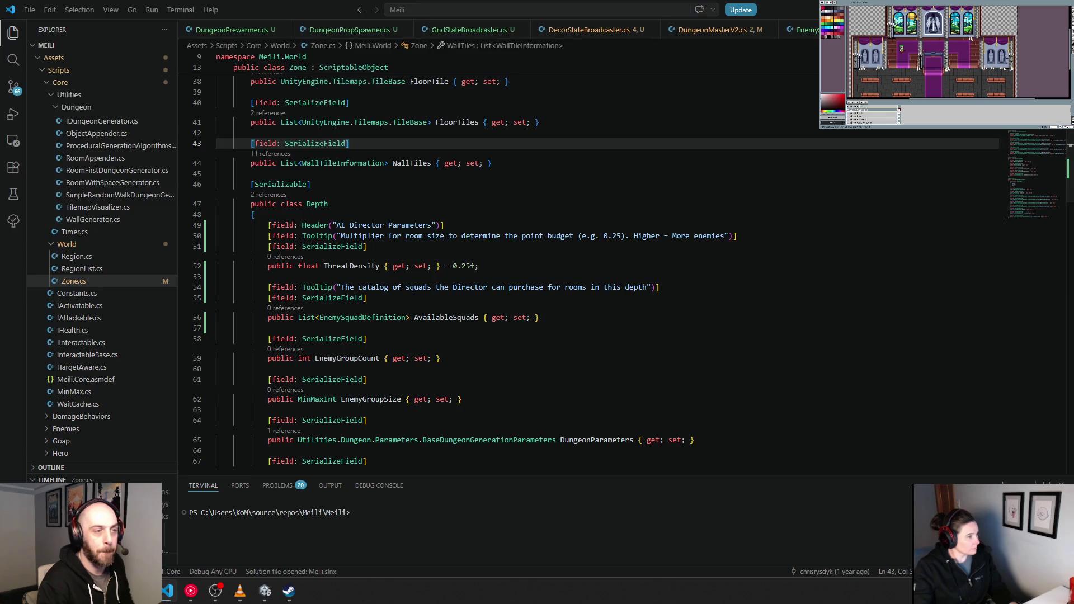
{"action": "key", "text": "alt+Tab"}
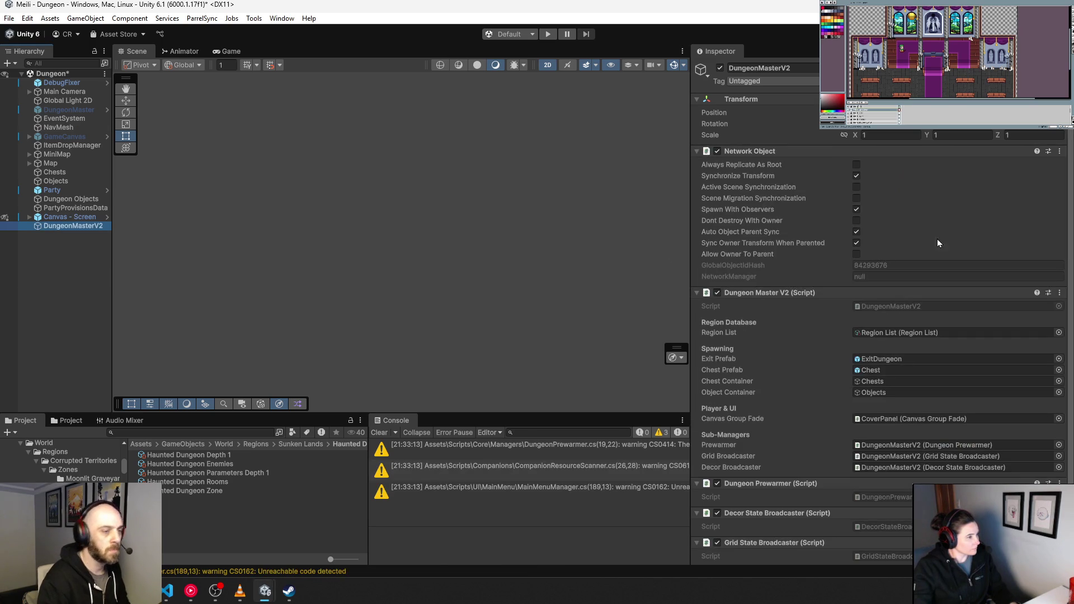
Open Region List, Sunken Lands, then Haunted Dungeon Zone to check Threat Density 0.25 and Available Squads
{"action": "double_click", "coordinate": [907, 332]}
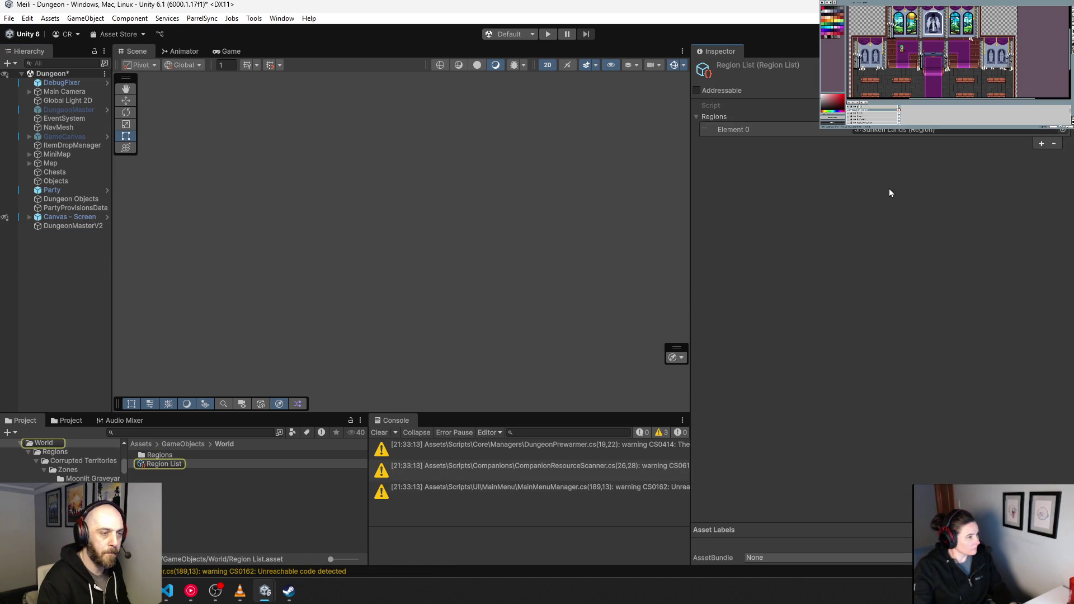
{"action": "double_click", "coordinate": [894, 129]}
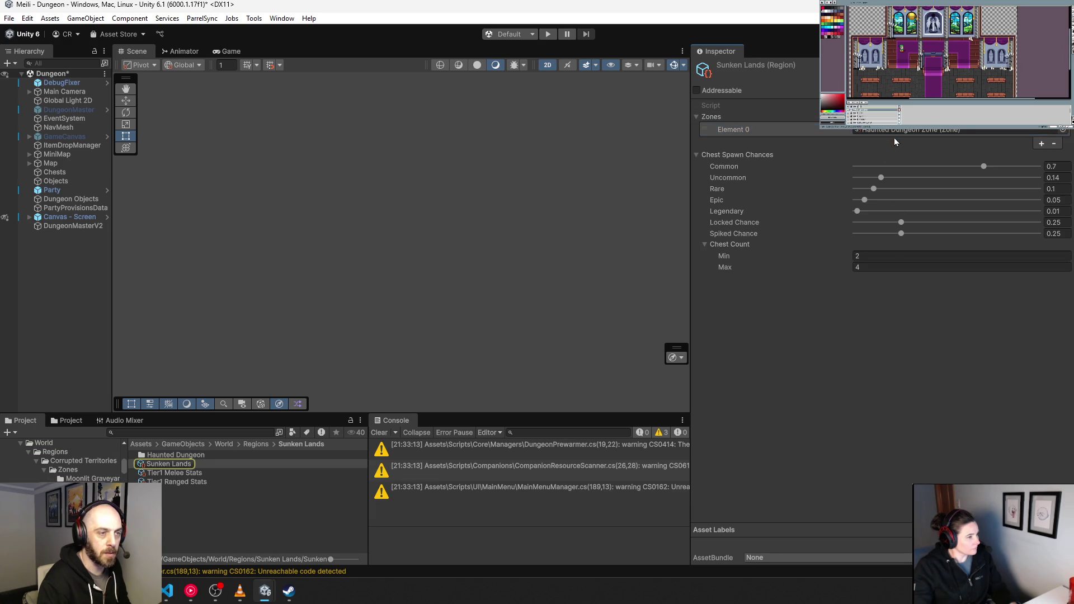
{"action": "double_click", "coordinate": [895, 132]}
{"action": "left_click_drag", "start_coordinate": [876, 178], "coordinate": [746, 181]}
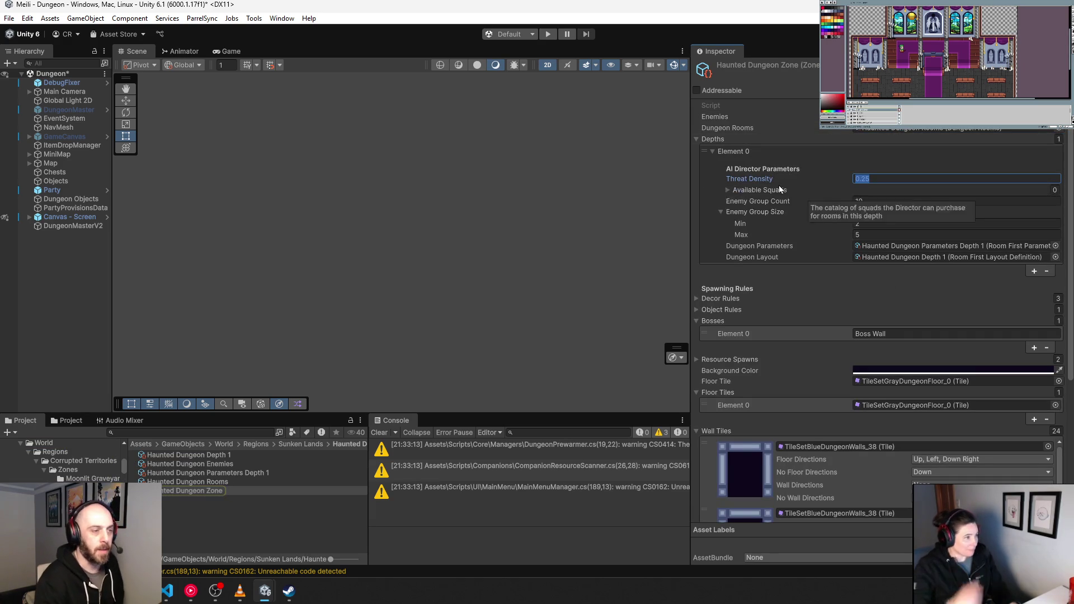
{"action": "left_click", "coordinate": [727, 190]}
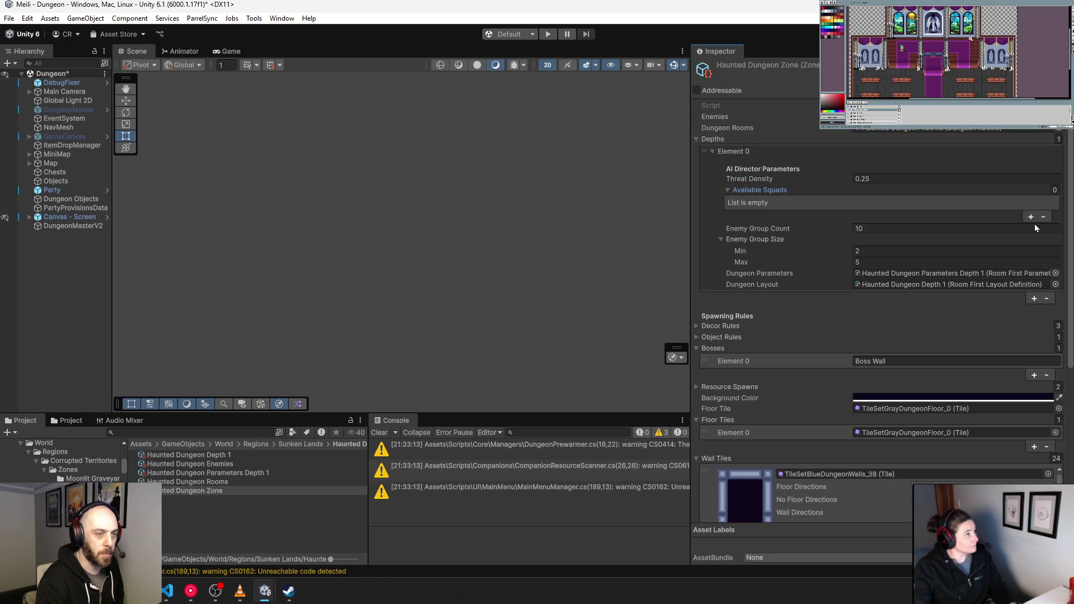